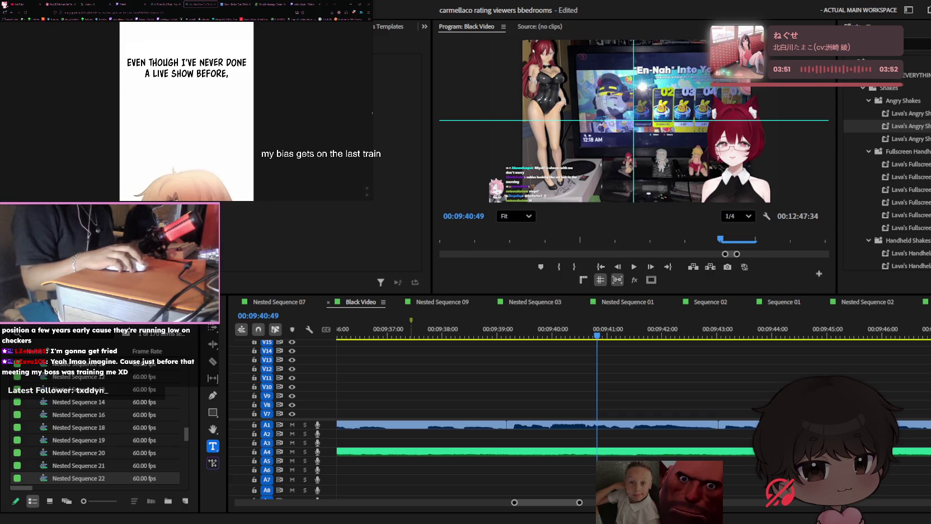
Focus the sequence timeline and save the project
{"action": "key", "text": "shift+3"}
{"action": "key", "text": "minus"}
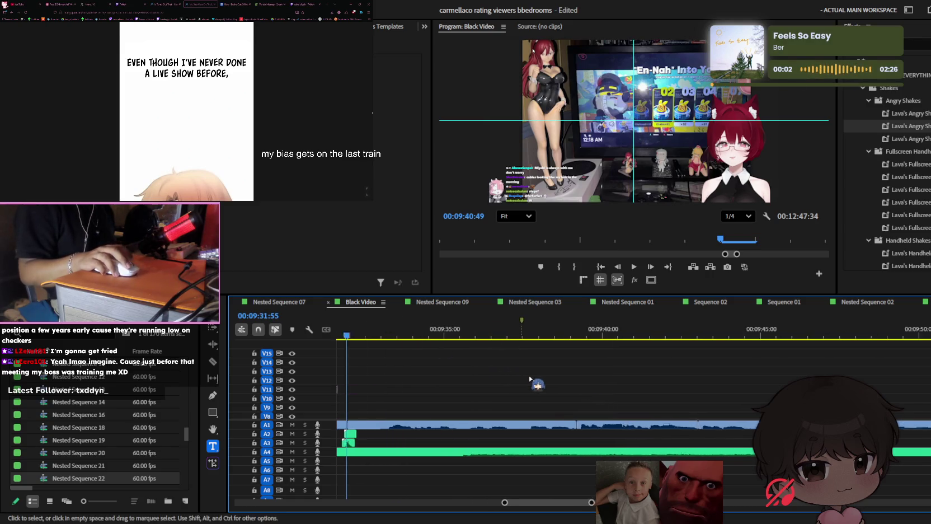
{"action": "key", "text": "equal"}
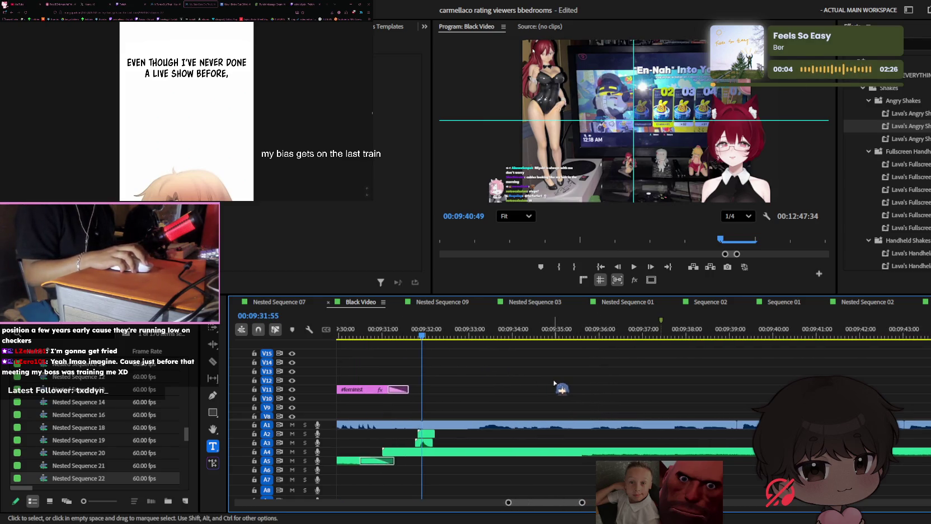
{"action": "key", "text": "ctrl+s"}
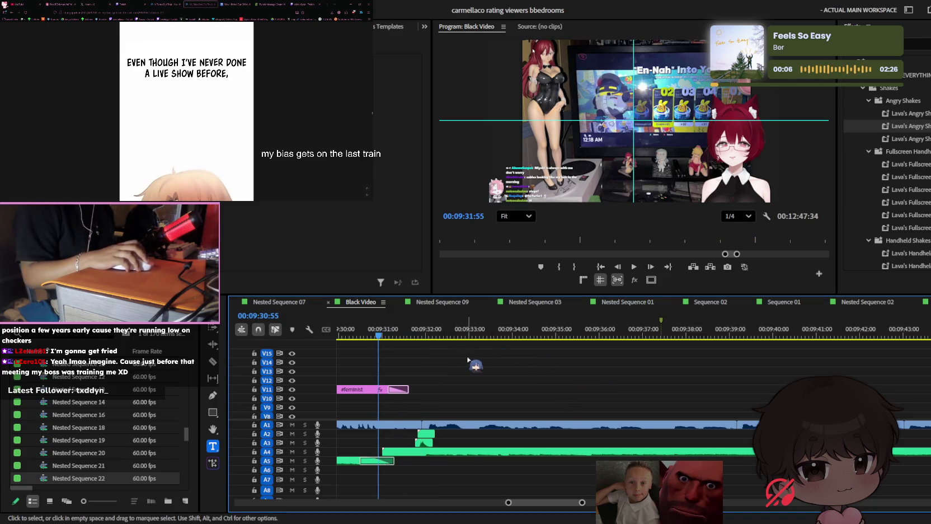
{"action": "scroll", "coordinate": [482, 366], "scroll_direction": "up", "scroll_amount": 2}
{"action": "scroll", "coordinate": [504, 378], "scroll_direction": "up", "scroll_amount": 1}
Play back the sequence from the #feminist caption moment
{"action": "key", "text": "space"}
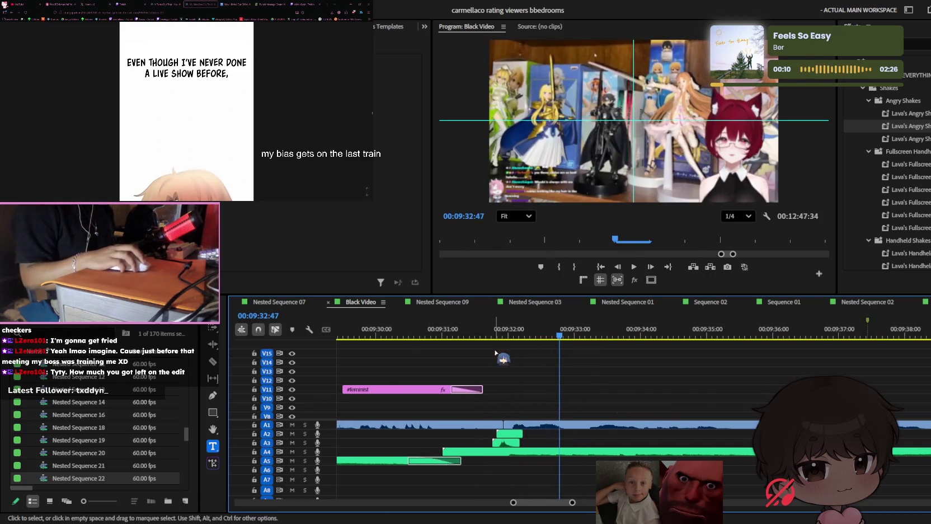
{"action": "left_click", "coordinate": [434, 334]}
{"action": "key", "text": "space"}
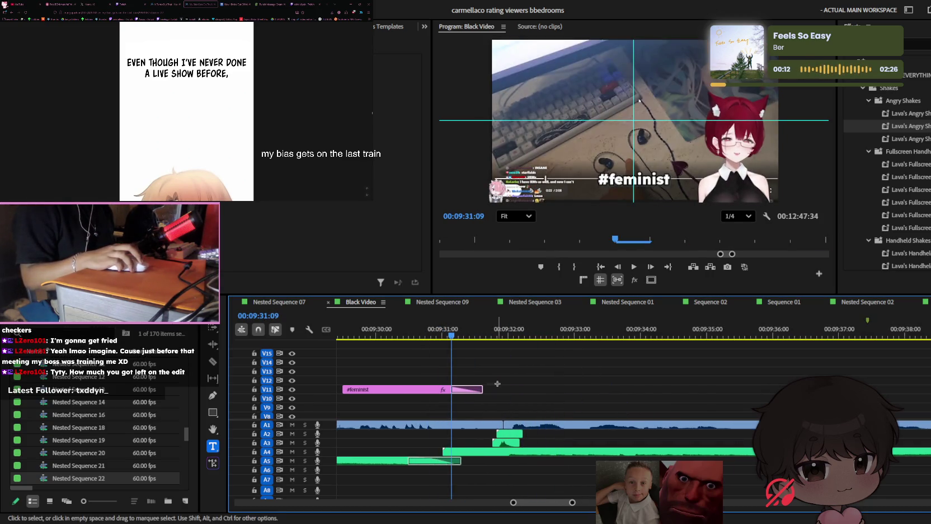
{"action": "key", "text": "space"}
Copy the 'female anatomy' caption to just after #feminist, one track up on V12
{"action": "key", "text": "minus"}
{"action": "key", "text": "minus"}
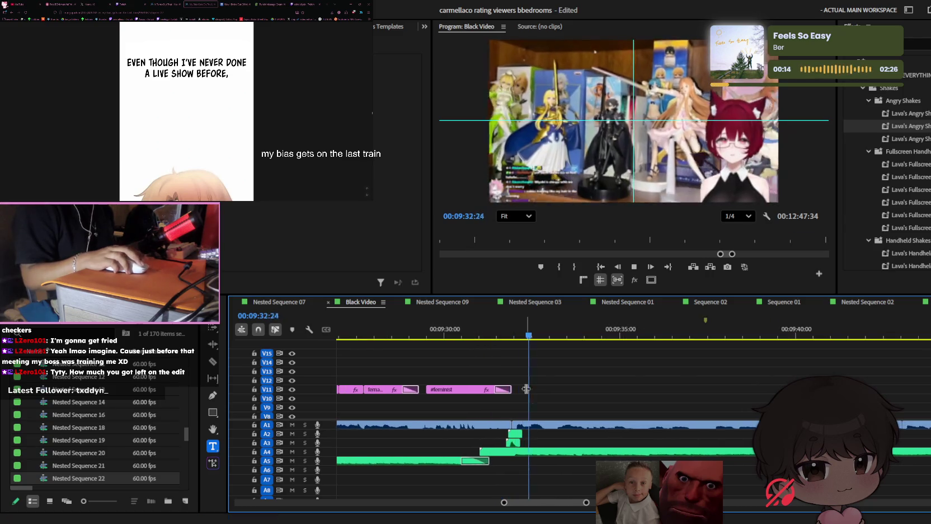
{"action": "key", "text": "equal"}
{"action": "scroll", "coordinate": [585, 399], "scroll_direction": "down", "scroll_amount": 3}
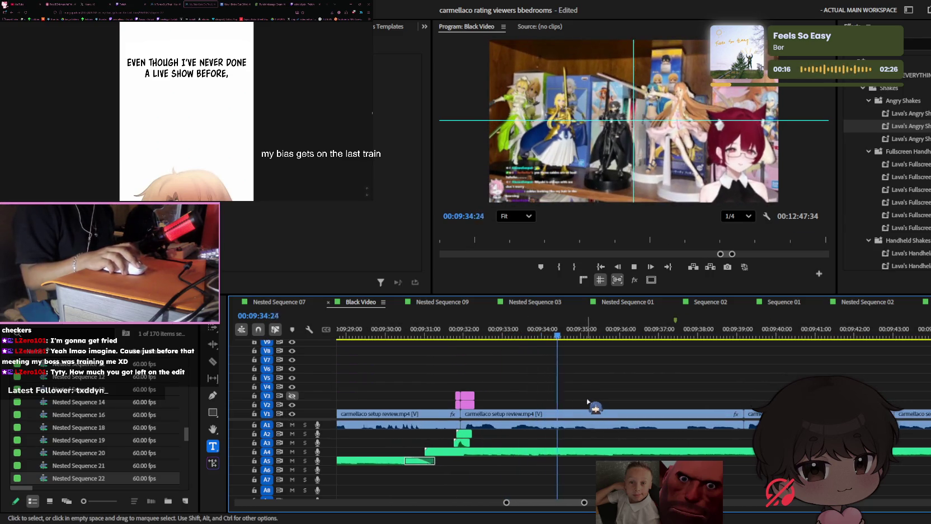
{"action": "scroll", "coordinate": [582, 403], "scroll_direction": "up", "scroll_amount": 3}
{"action": "key", "text": "equal"}
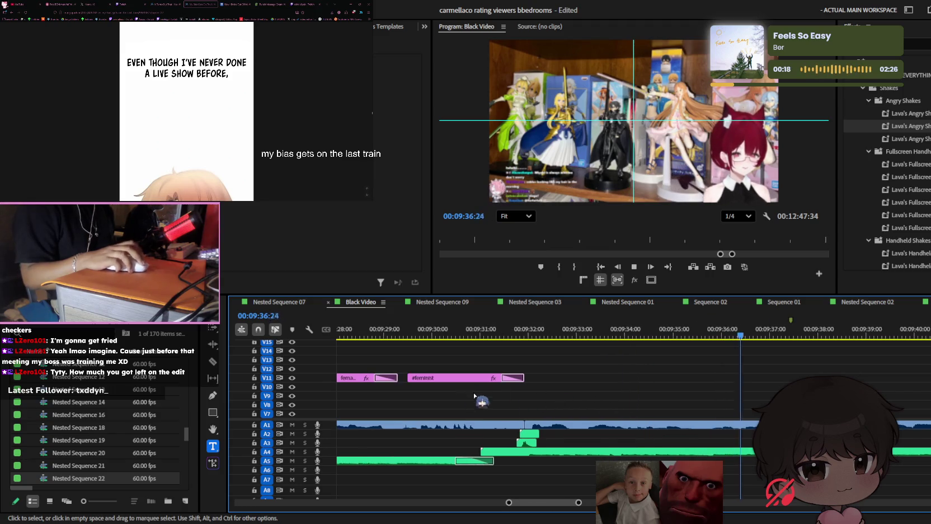
{"action": "key", "text": "minus"}
{"action": "left_click_drag", "start_coordinate": [486, 382], "coordinate": [603, 381]}
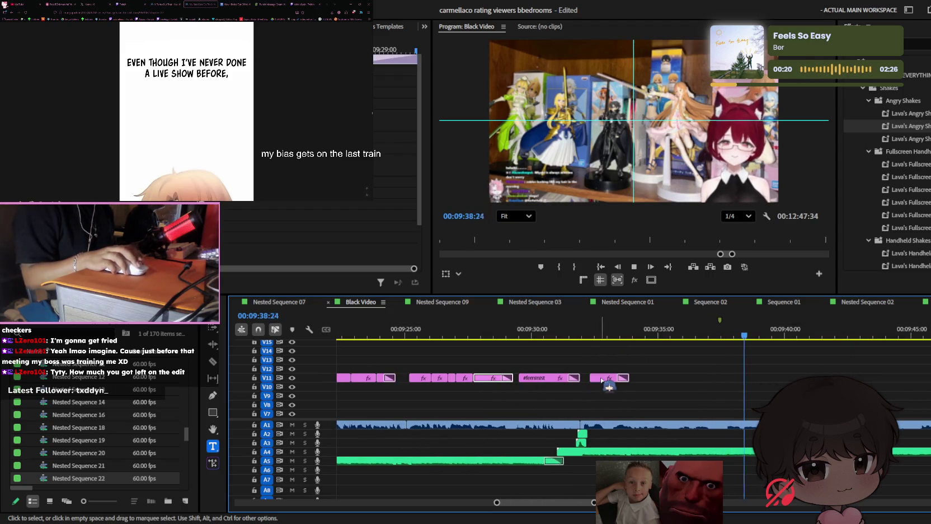
{"action": "key", "text": "equal"}
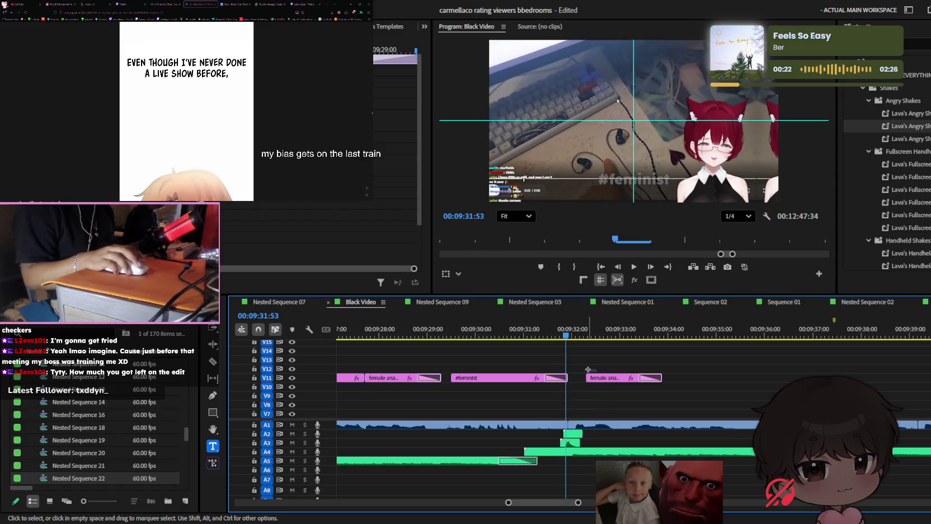
{"action": "left_click_drag", "start_coordinate": [587, 370], "coordinate": [602, 382]}
Change the copied caption's text from 'female anatomy' to 'oh my' and preview it
{"action": "key", "text": "space"}
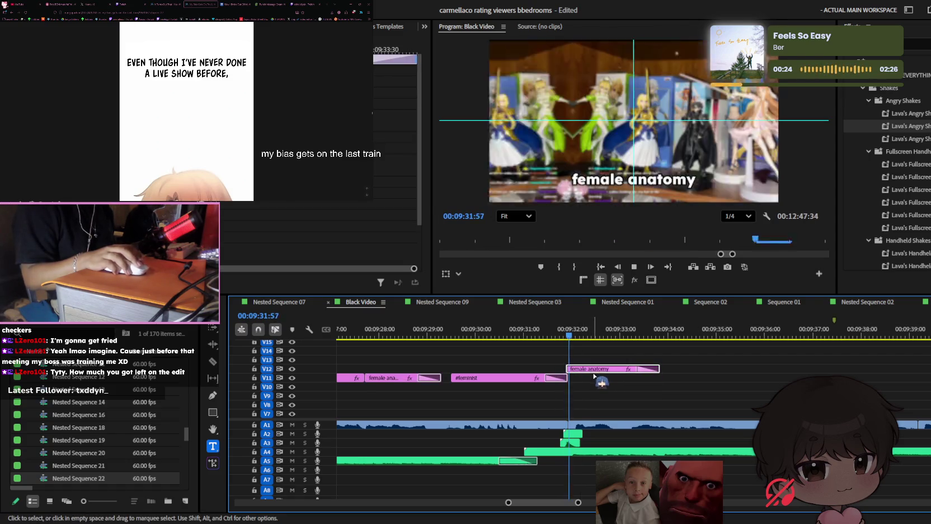
{"action": "key", "text": "space"}
{"action": "left_click", "coordinate": [661, 178]}
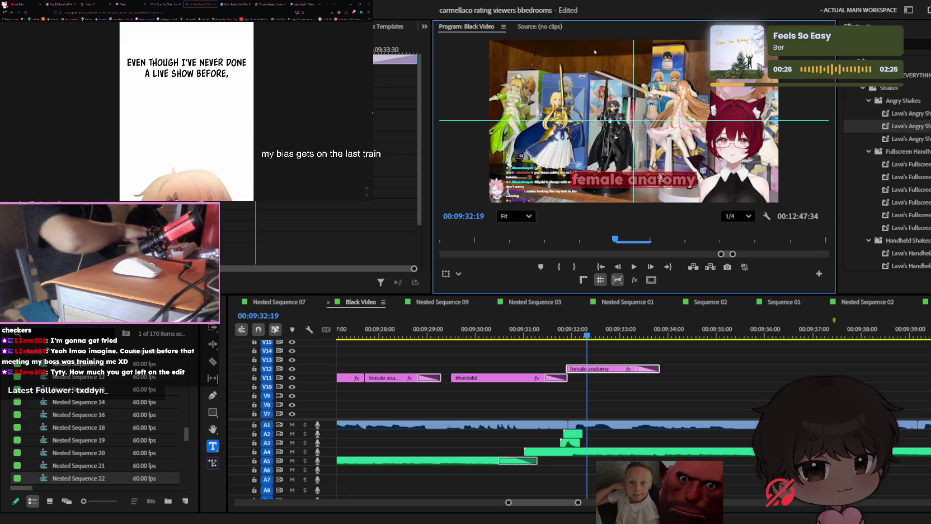
{"action": "key", "text": "ctrl+z"}
{"action": "key", "text": "space"}
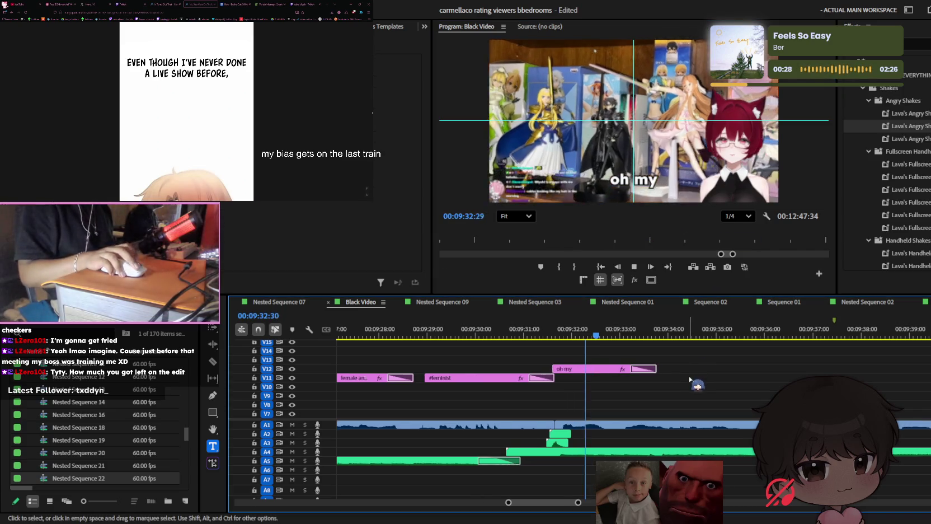
{"action": "key", "text": "c"}
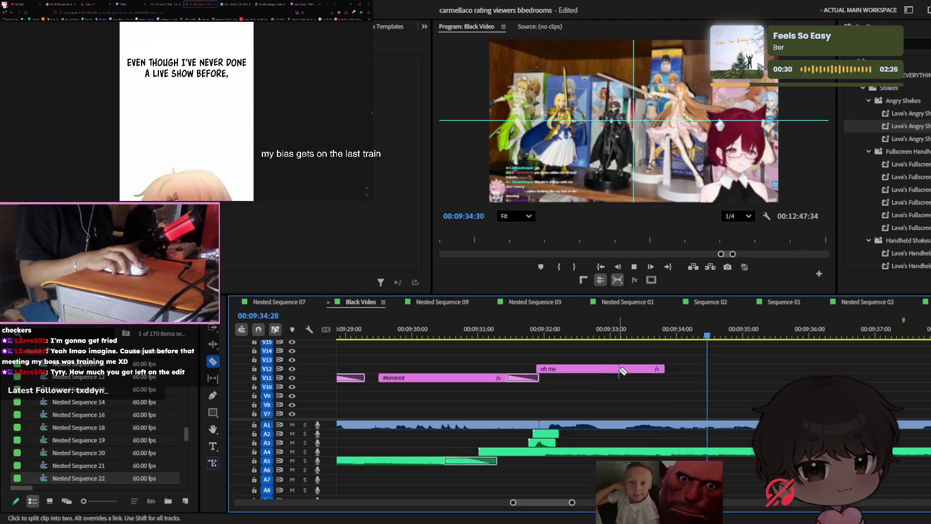
{"action": "key", "text": "minus"}
{"action": "key", "text": "minus"}
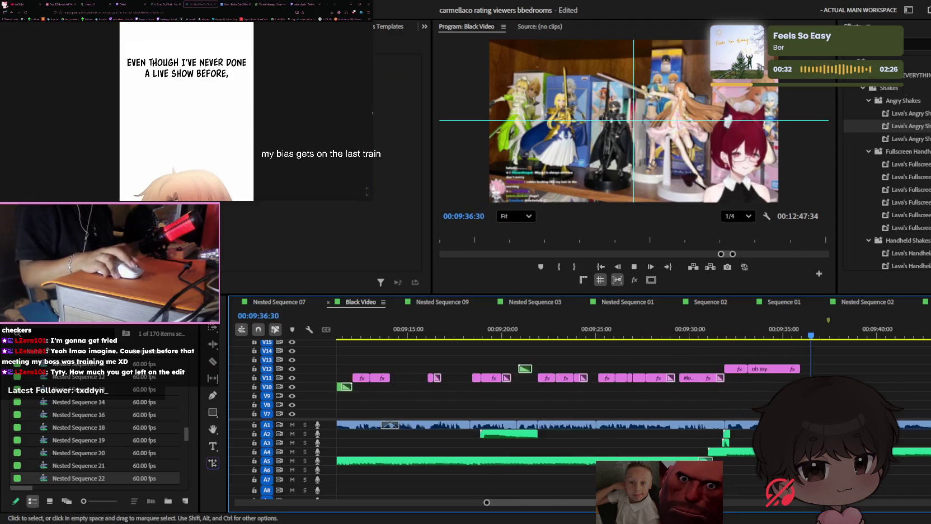
{"action": "key", "text": "minus"}
Stretch the 'oh my' caption clip far to the right on V12, then play it back
{"action": "key", "text": "minus"}
{"action": "key", "text": "minus"}
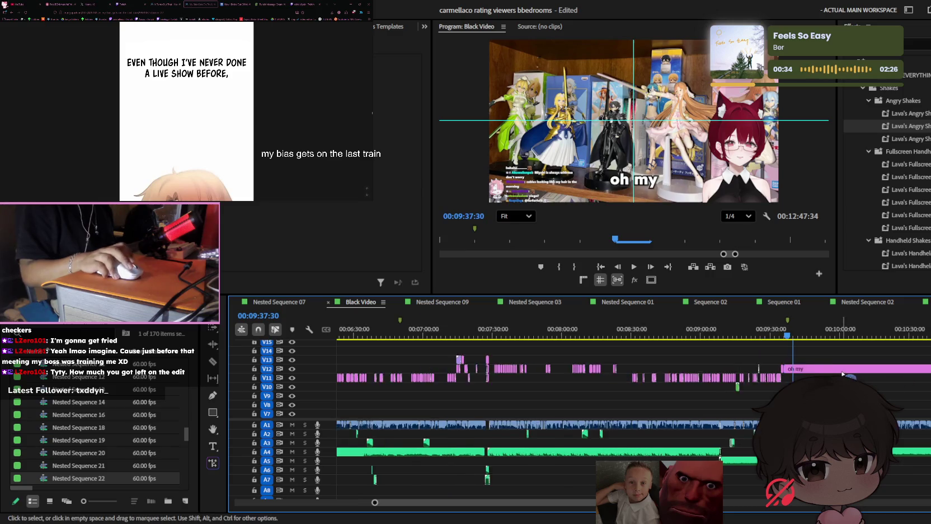
{"action": "key", "text": "minus"}
{"action": "key", "text": "minus"}
{"action": "left_click_drag", "start_coordinate": [674, 370], "coordinate": [679, 368]}
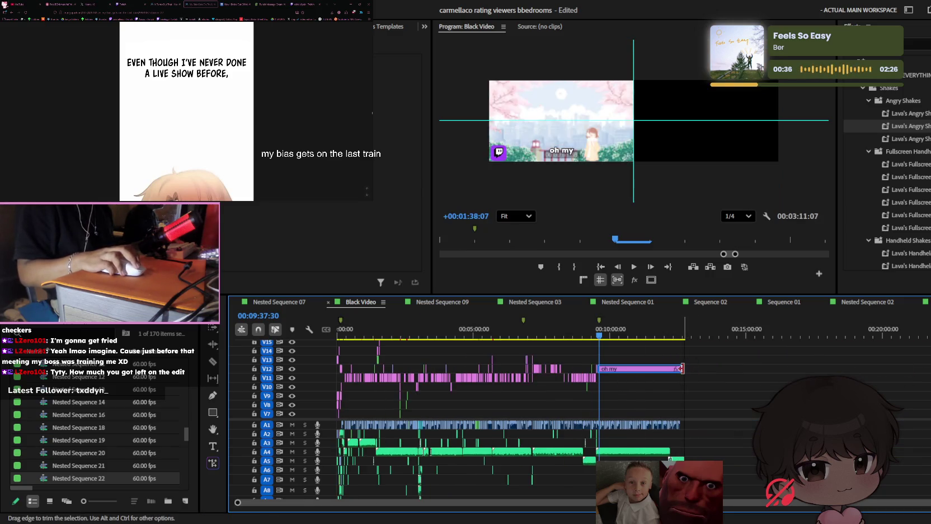
{"action": "key", "text": "equal"}
{"action": "key", "text": "equal"}
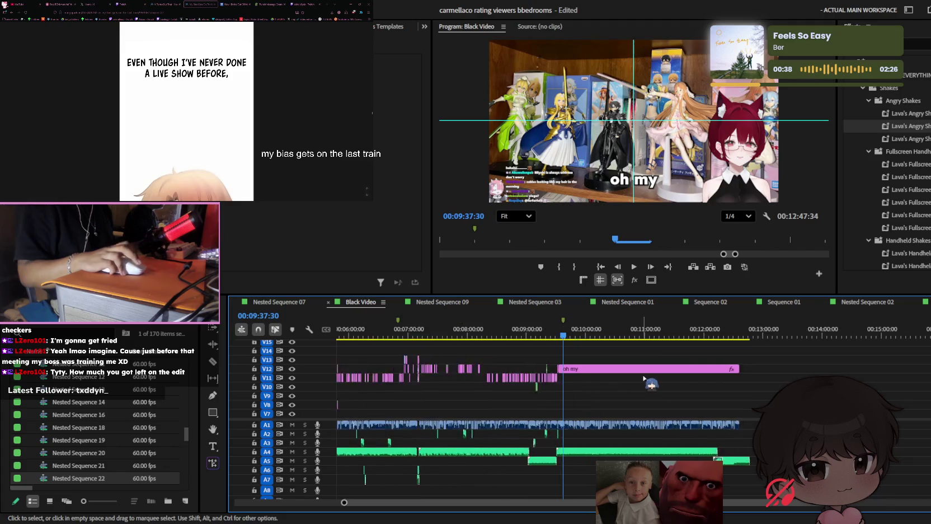
{"action": "key", "text": "equal"}
{"action": "key", "text": "equal"}
{"action": "key", "text": "equal"}
{"action": "key", "text": "equal"}
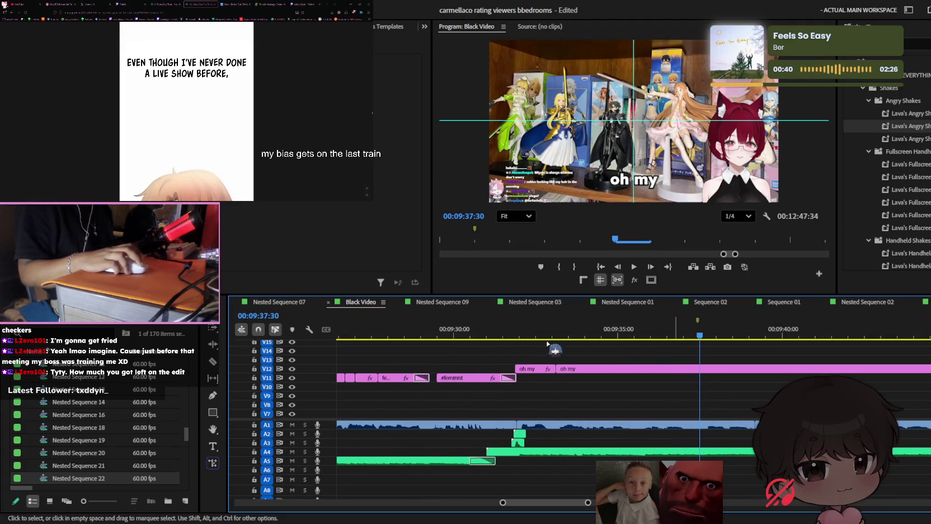
{"action": "key", "text": "space"}
{"action": "key", "text": "equal"}
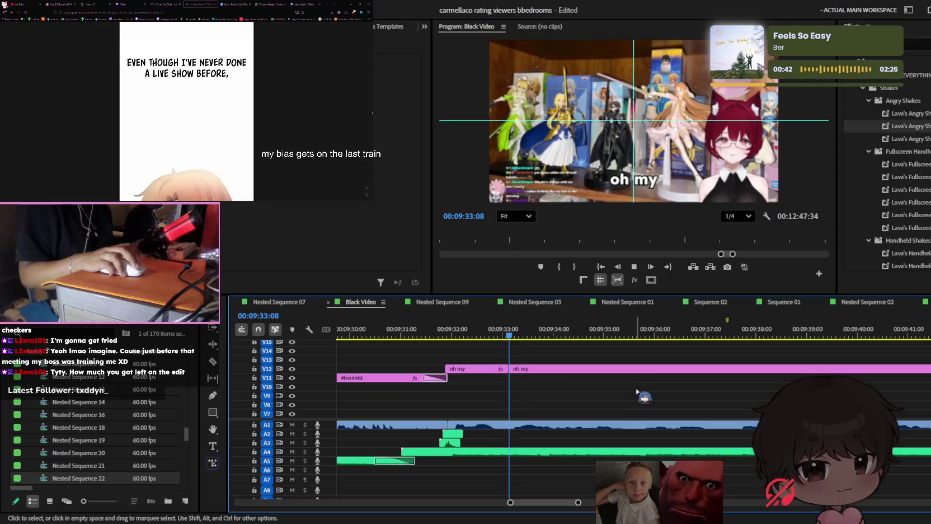
{"action": "key", "text": "space"}
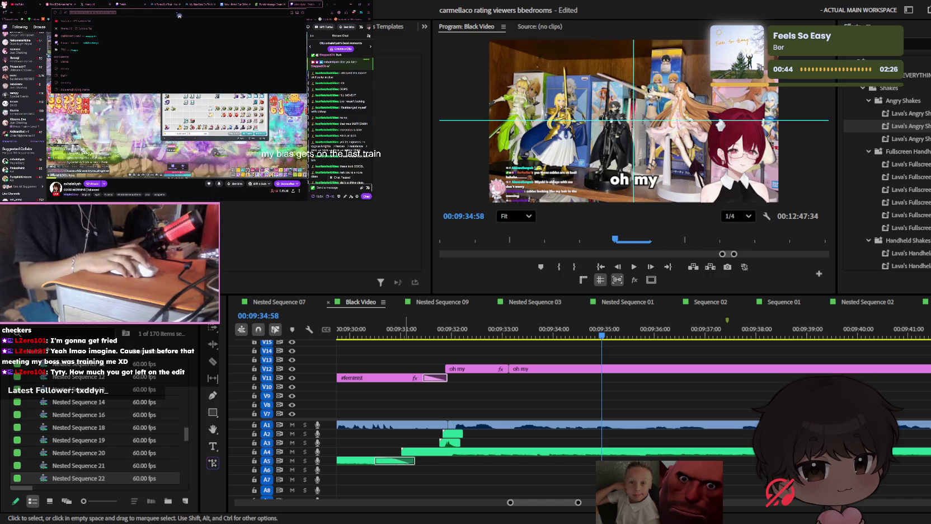
Switch the browser to YouTube and scroll through the page
{"action": "left_click", "coordinate": [179, 18]}
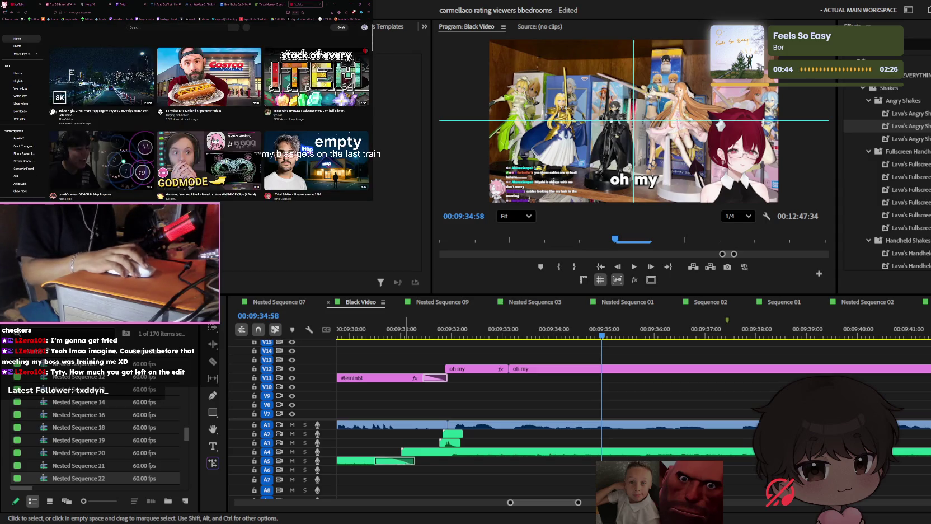
{"action": "scroll", "coordinate": [676, 403], "scroll_direction": "down", "scroll_amount": 2}
{"action": "scroll", "coordinate": [676, 403], "scroll_direction": "down", "scroll_amount": 2}
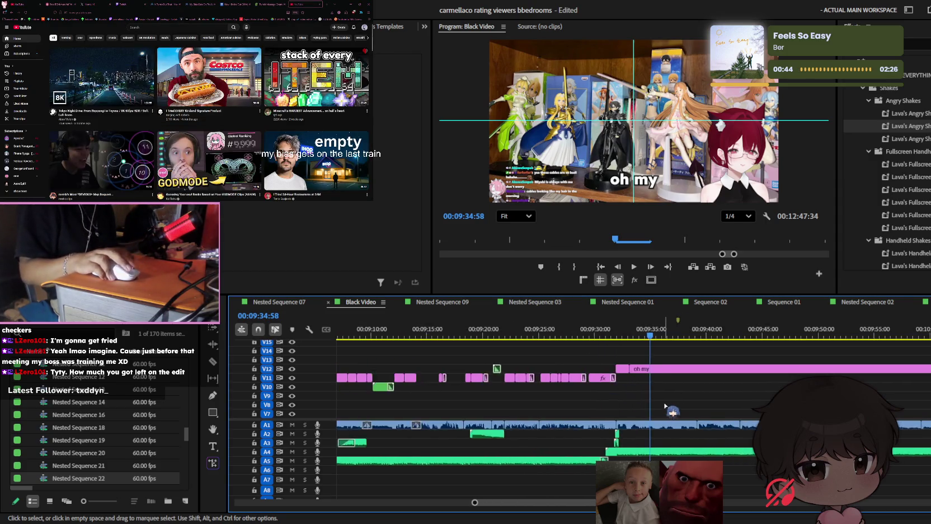
{"action": "scroll", "coordinate": [675, 403], "scroll_direction": "down", "scroll_amount": 2}
{"action": "scroll", "coordinate": [675, 403], "scroll_direction": "down", "scroll_amount": 2}
{"action": "scroll", "coordinate": [675, 403], "scroll_direction": "down", "scroll_amount": 3}
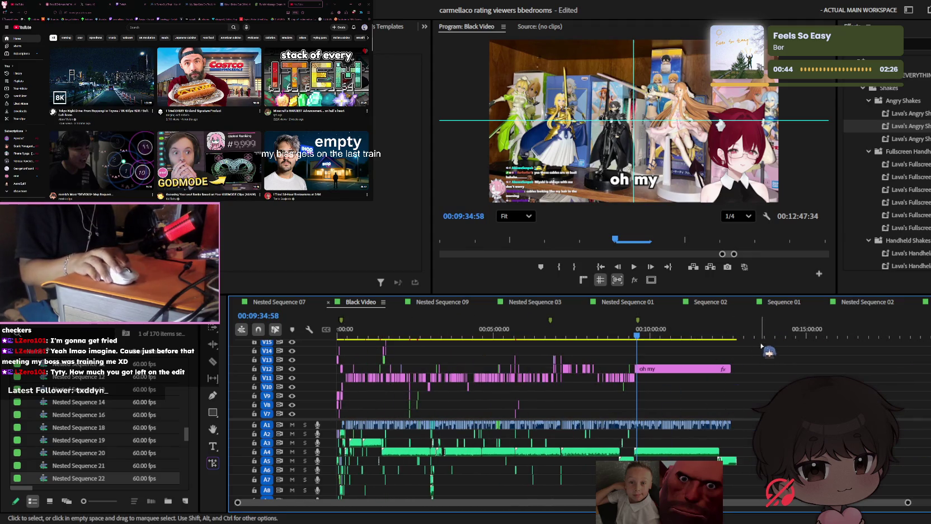
{"action": "scroll", "coordinate": [680, 404], "scroll_direction": "up", "scroll_amount": 2}
{"action": "scroll", "coordinate": [680, 404], "scroll_direction": "up", "scroll_amount": 2}
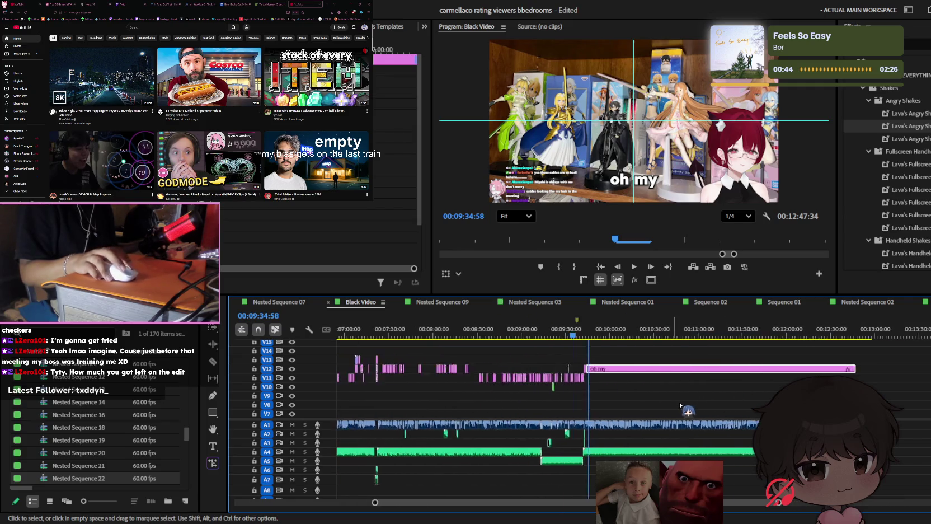
{"action": "scroll", "coordinate": [680, 404], "scroll_direction": "up", "scroll_amount": 2}
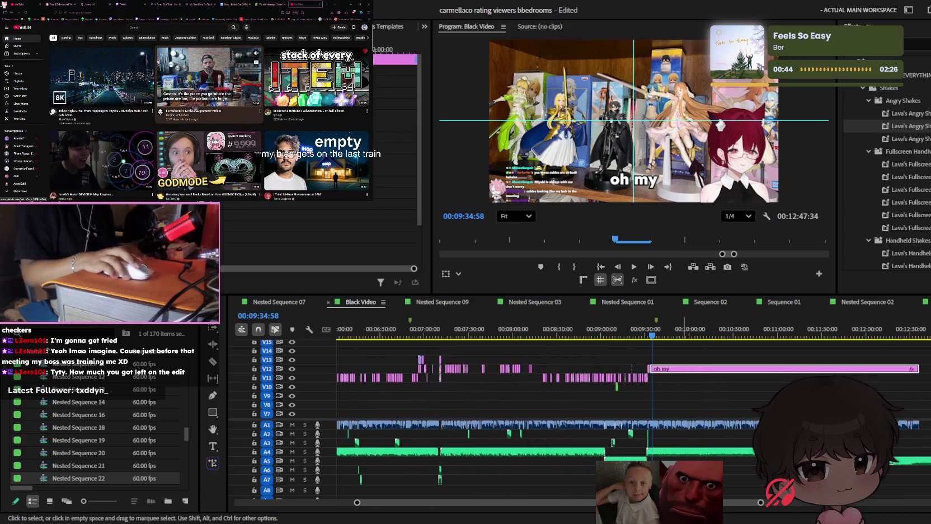
Undo the last 'oh my' caption edit and start the Tokyo Night Drive video
{"action": "left_click", "coordinate": [634, 448]}
{"action": "key", "text": "ctrl+z"}
{"action": "scroll", "coordinate": [634, 448], "scroll_direction": "down", "scroll_amount": 2}
{"action": "scroll", "coordinate": [544, 430], "scroll_direction": "down", "scroll_amount": 2}
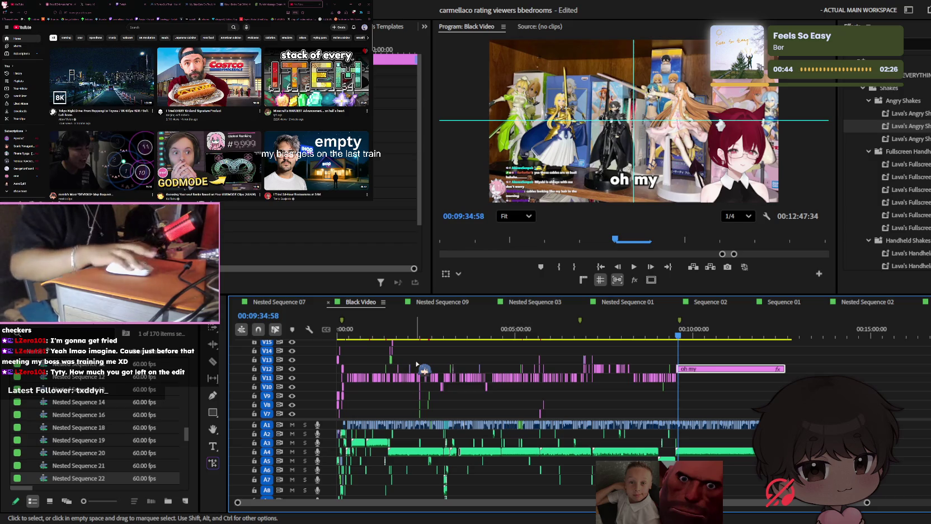
{"action": "scroll", "coordinate": [448, 392], "scroll_direction": "up", "scroll_amount": 3}
{"action": "scroll", "coordinate": [481, 420], "scroll_direction": "up", "scroll_amount": 3}
{"action": "scroll", "coordinate": [509, 442], "scroll_direction": "up", "scroll_amount": 3}
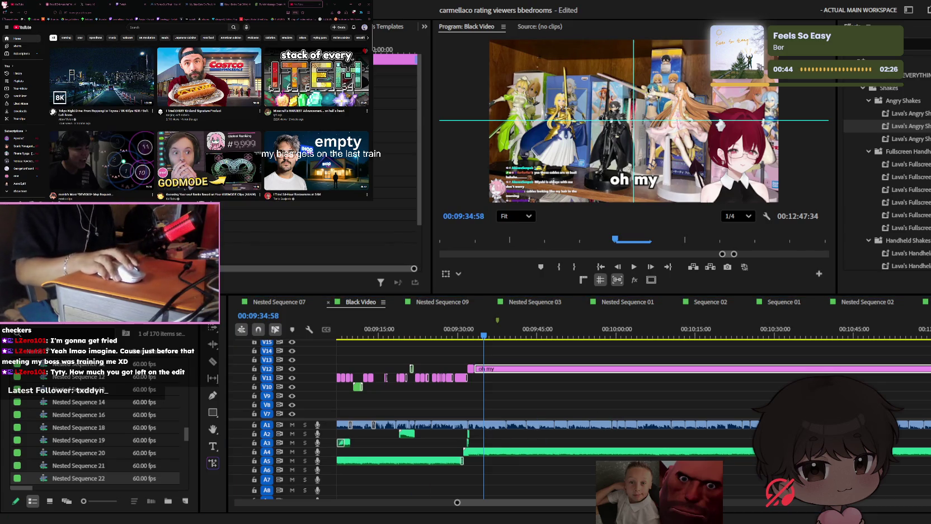
{"action": "left_click", "coordinate": [103, 83]}
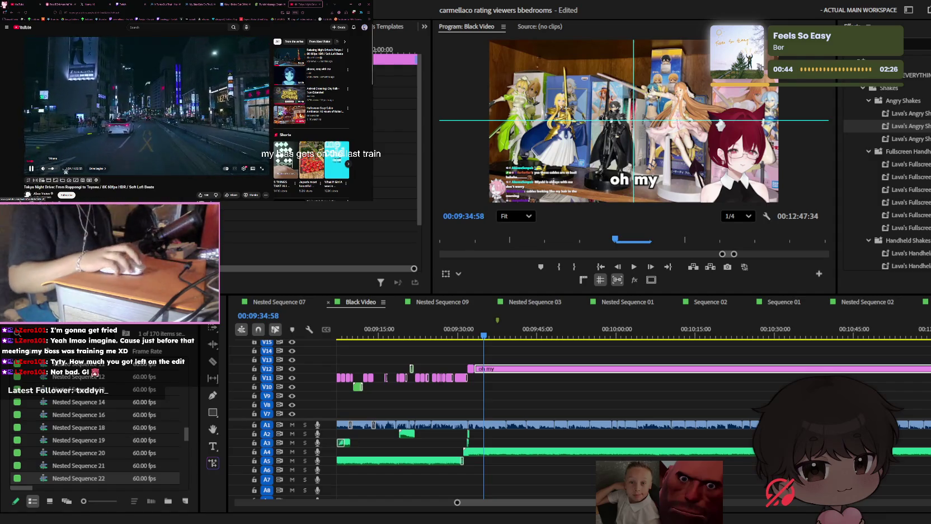
Move the playhead back to about 9:31 and play back the captions
{"action": "left_click", "coordinate": [587, 347]}
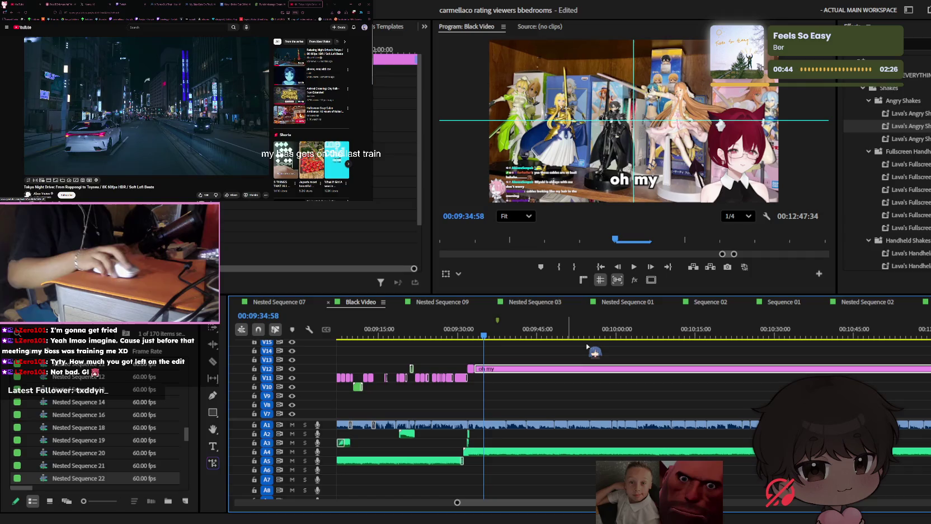
{"action": "left_click_drag", "start_coordinate": [483, 337], "coordinate": [462, 335]}
{"action": "key", "text": "space"}
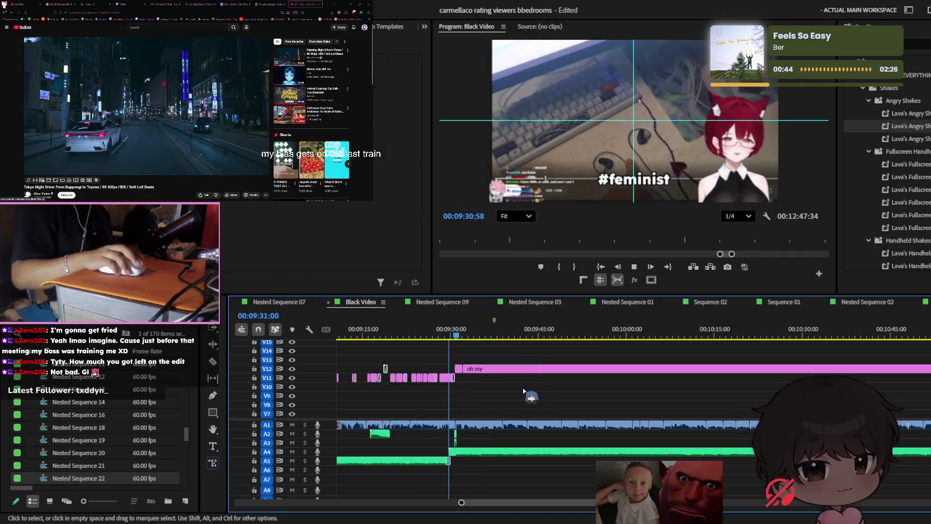
{"action": "key", "text": "minus"}
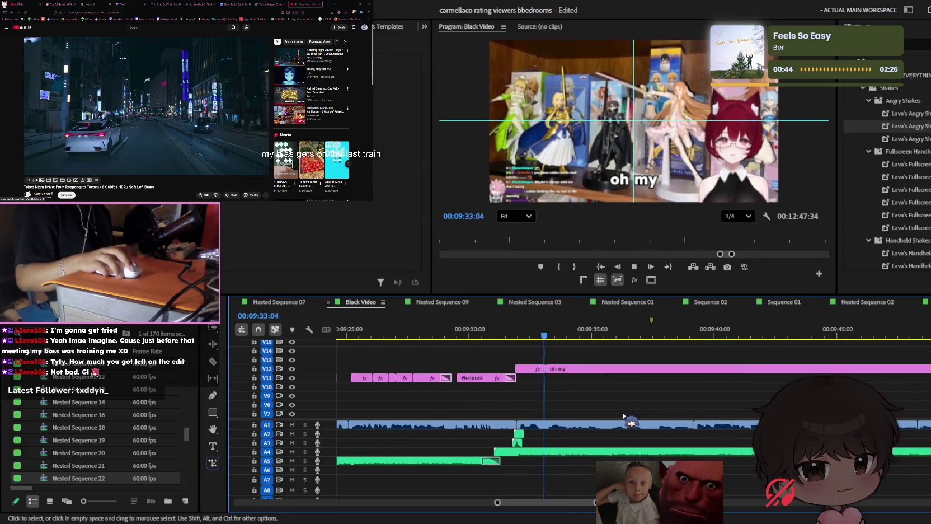
{"action": "key", "text": "equal"}
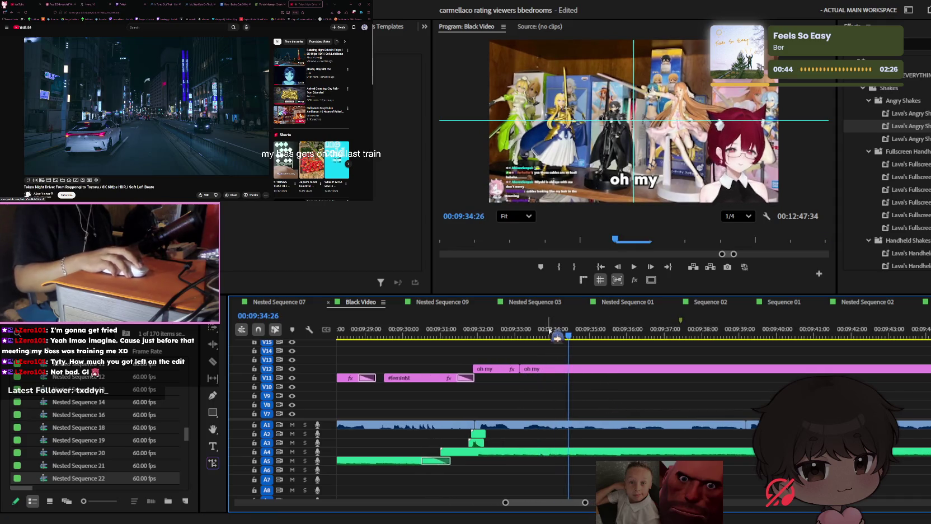
{"action": "key", "text": "equal"}
{"action": "key", "text": "c"}
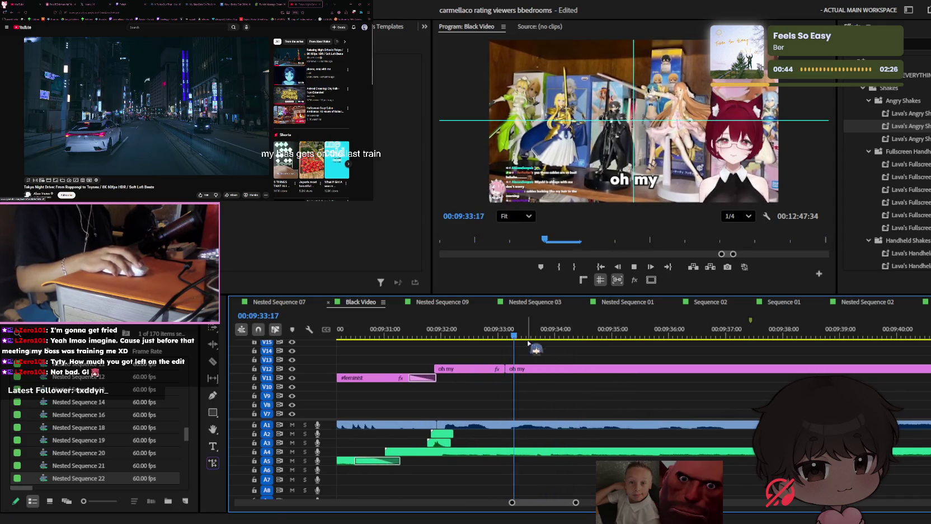
Split the V12 'oh my' caption at two beats into short pop-up pieces
{"action": "left_click", "coordinate": [559, 368]}
{"action": "key", "text": "v"}
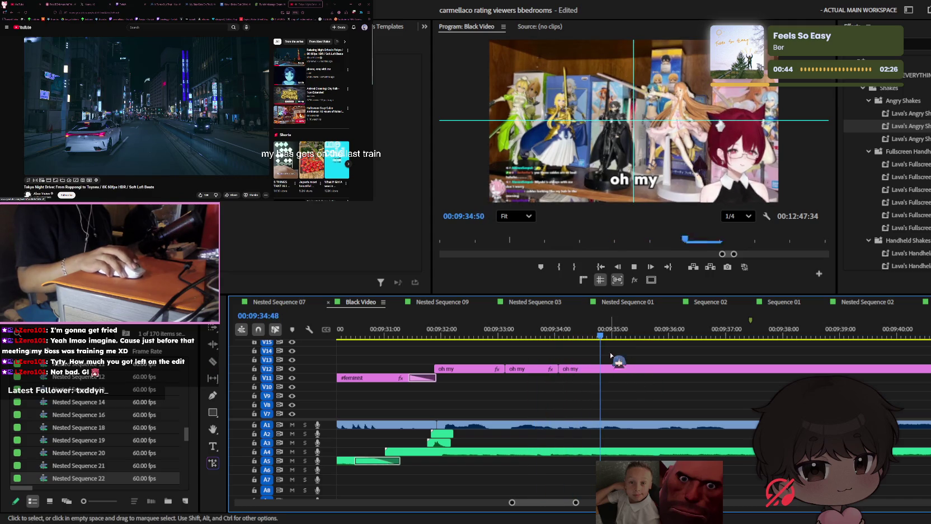
{"action": "key", "text": "c"}
{"action": "left_click", "coordinate": [604, 369]}
{"action": "key", "text": "space"}
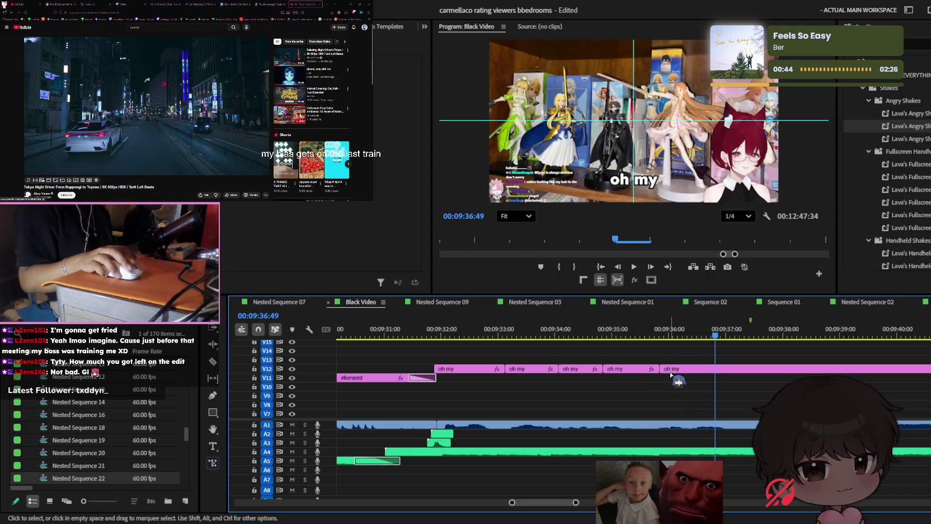
{"action": "key", "text": "space"}
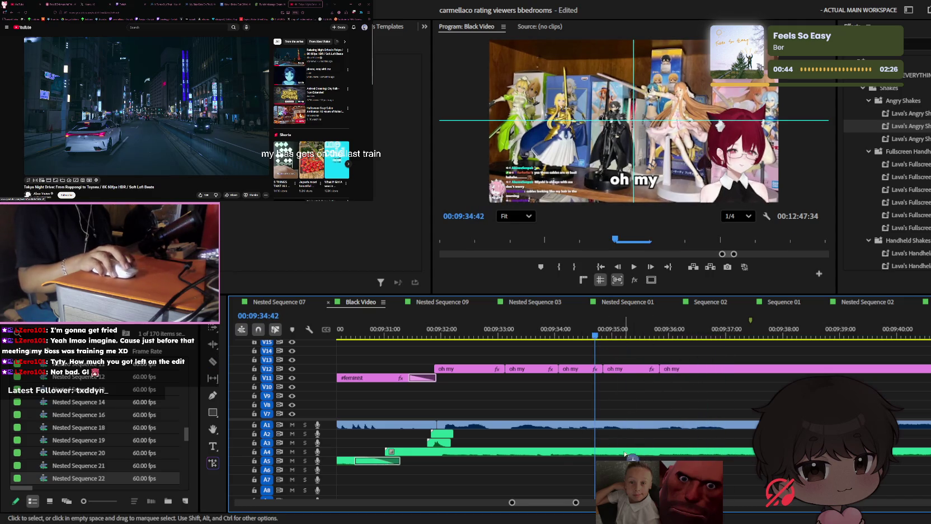
Trim the A4 audio clip so it ends at 9:34
{"action": "scroll", "coordinate": [621, 455], "scroll_direction": "down", "scroll_amount": 3}
{"action": "scroll", "coordinate": [610, 456], "scroll_direction": "down", "scroll_amount": 3}
{"action": "scroll", "coordinate": [594, 459], "scroll_direction": "down", "scroll_amount": 3}
{"action": "scroll", "coordinate": [579, 463], "scroll_direction": "down", "scroll_amount": 3}
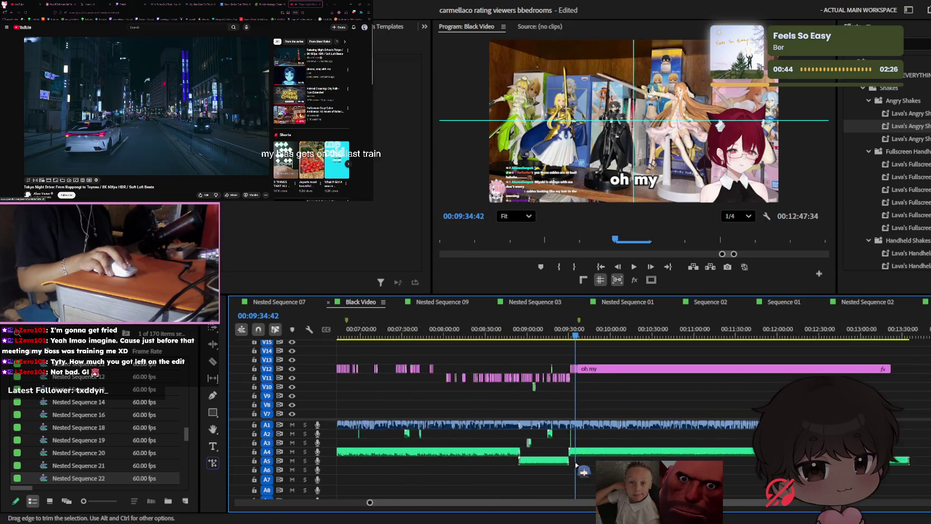
{"action": "scroll", "coordinate": [577, 464], "scroll_direction": "up", "scroll_amount": 2}
{"action": "scroll", "coordinate": [643, 458], "scroll_direction": "down", "scroll_amount": 1}
{"action": "scroll", "coordinate": [642, 458], "scroll_direction": "down", "scroll_amount": 1}
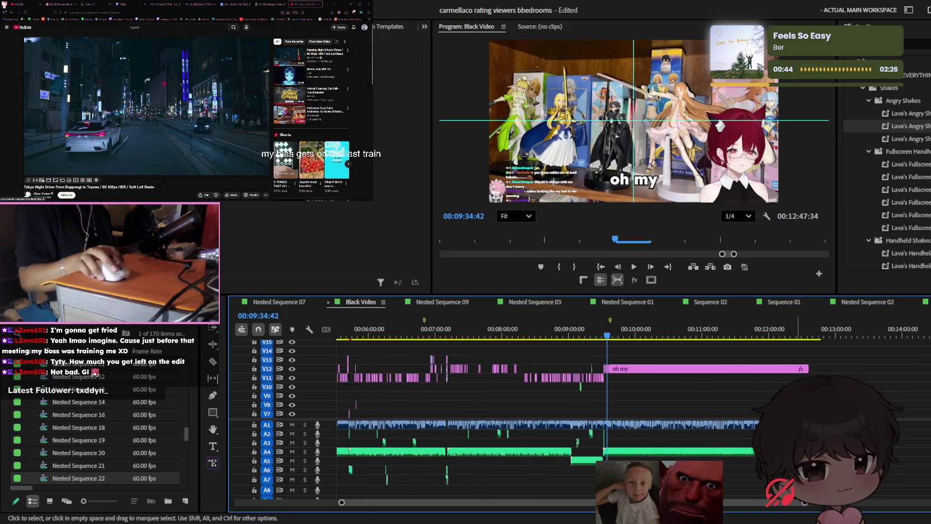
{"action": "left_click_drag", "start_coordinate": [703, 450], "coordinate": [728, 465]}
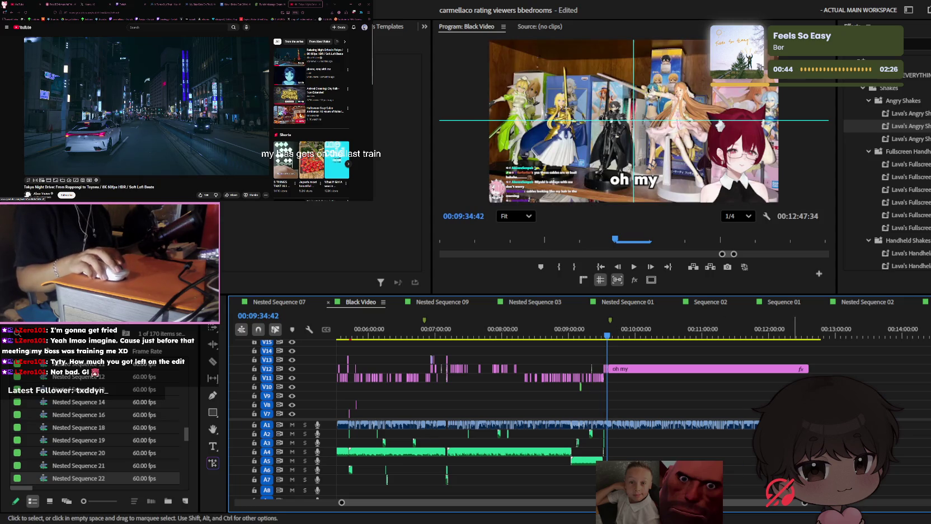
{"action": "scroll", "coordinate": [594, 386], "scroll_direction": "up", "scroll_amount": 1}
{"action": "scroll", "coordinate": [594, 386], "scroll_direction": "up", "scroll_amount": 1}
{"action": "scroll", "coordinate": [594, 386], "scroll_direction": "up", "scroll_amount": 1}
{"action": "scroll", "coordinate": [594, 386], "scroll_direction": "up", "scroll_amount": 1}
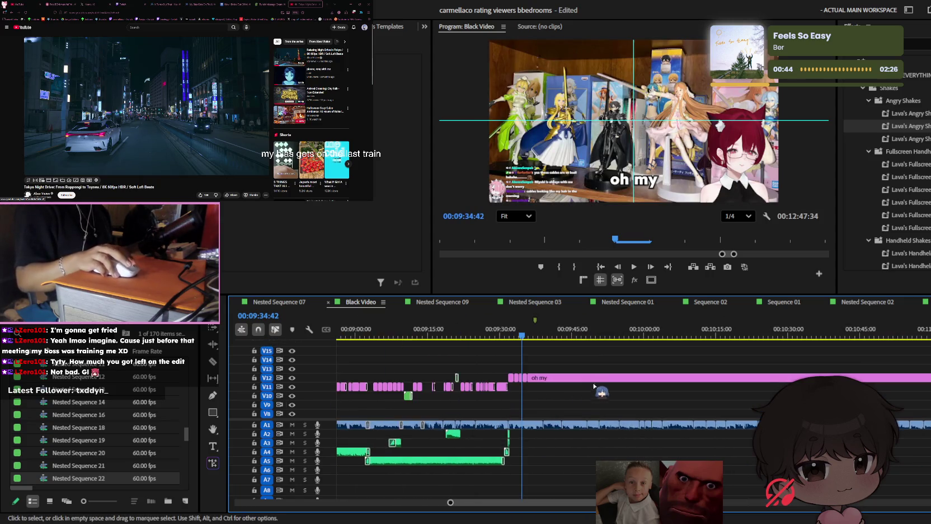
{"action": "scroll", "coordinate": [554, 383], "scroll_direction": "up", "scroll_amount": 1}
{"action": "scroll", "coordinate": [526, 373], "scroll_direction": "up", "scroll_amount": 1}
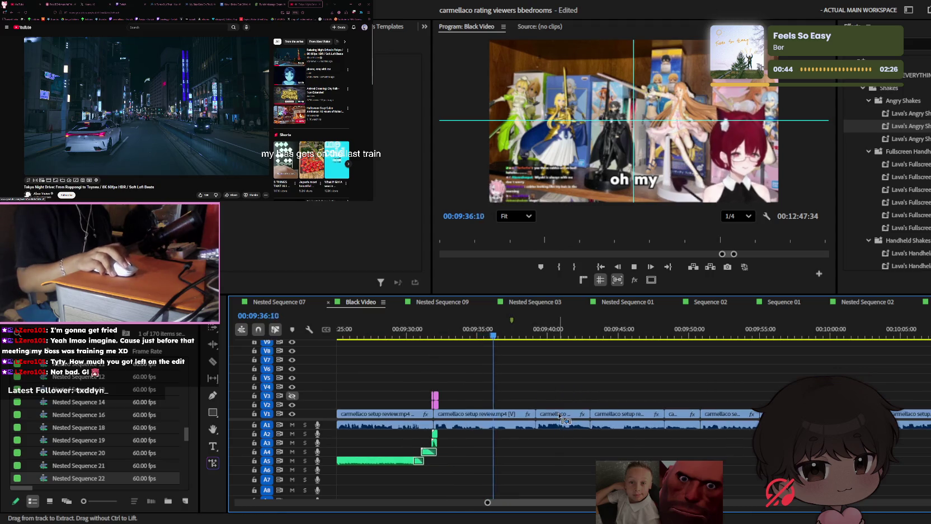
{"action": "scroll", "coordinate": [504, 363], "scroll_direction": "up", "scroll_amount": 1}
{"action": "scroll", "coordinate": [482, 411], "scroll_direction": "up", "scroll_amount": 1}
{"action": "scroll", "coordinate": [488, 412], "scroll_direction": "up", "scroll_amount": 1}
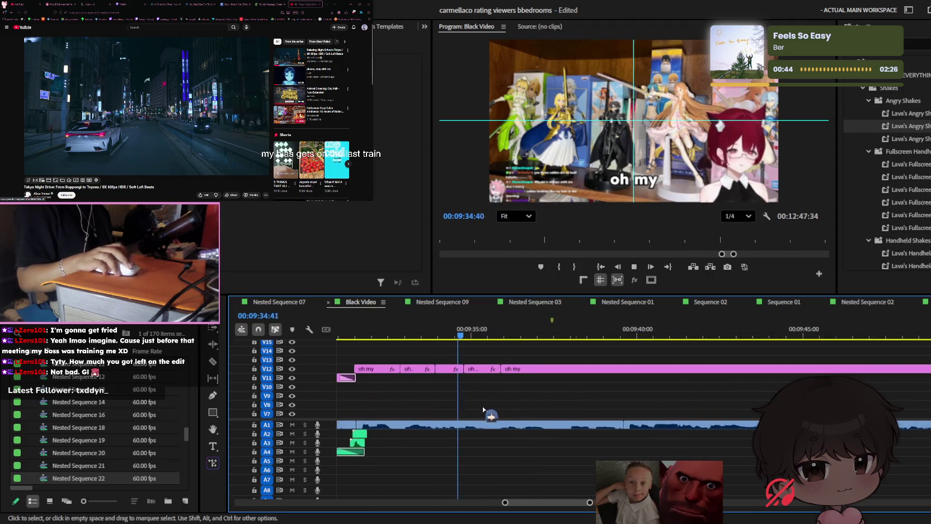
{"action": "scroll", "coordinate": [479, 407], "scroll_direction": "up", "scroll_amount": 1}
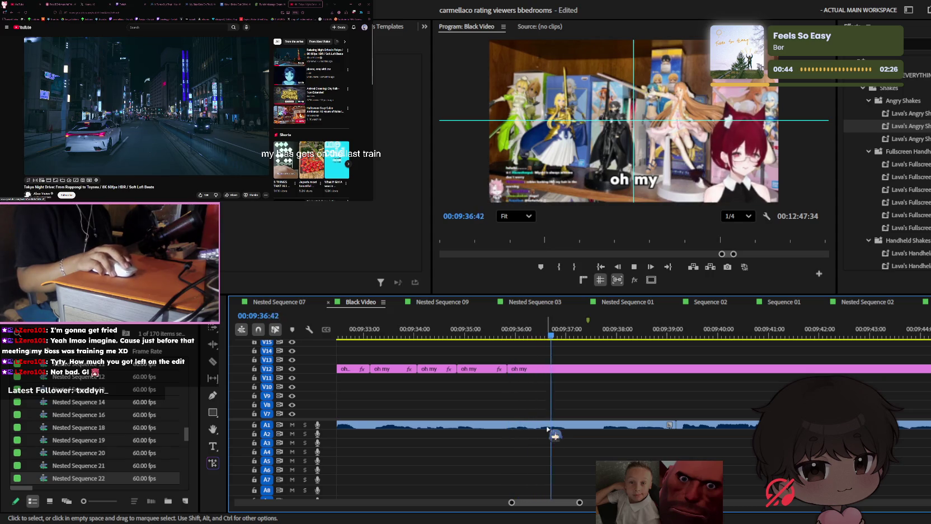
Delete two unwanted pieces of V1 footage around 9:35
{"action": "key", "text": "c"}
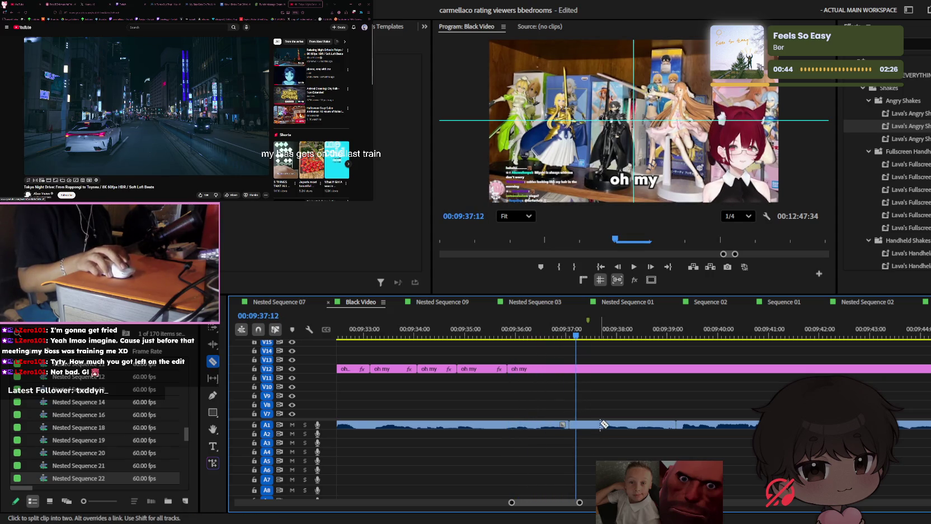
{"action": "key", "text": "shift+k"}
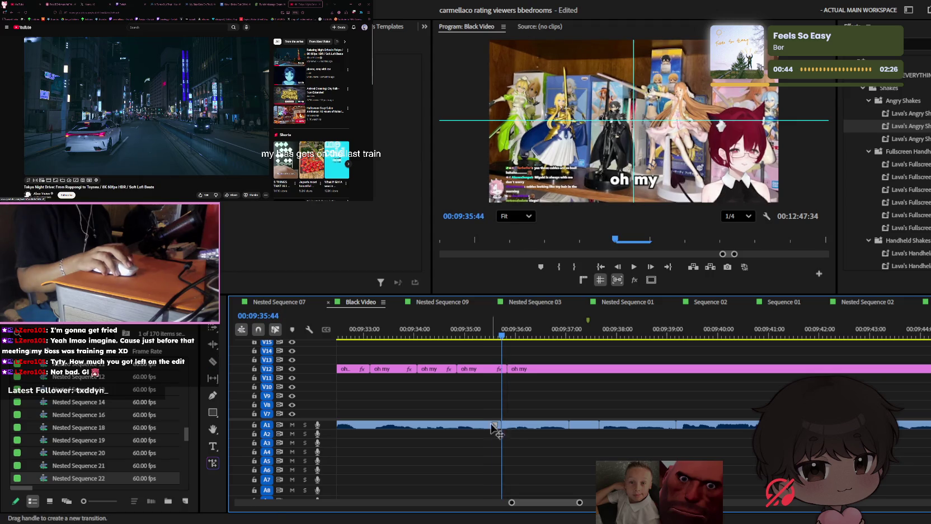
{"action": "key", "text": "shift+k"}
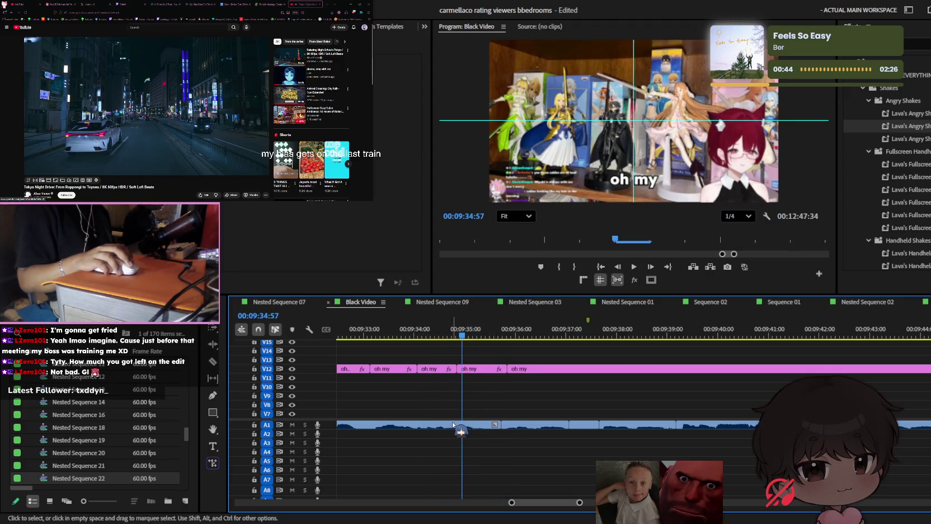
{"action": "key", "text": "c"}
{"action": "scroll", "coordinate": [486, 404], "scroll_direction": "down", "scroll_amount": 3}
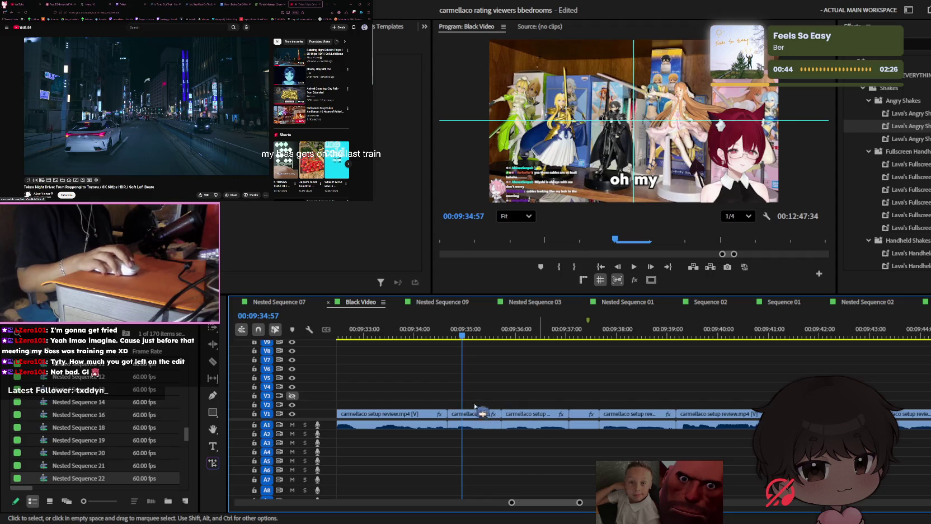
{"action": "left_click", "coordinate": [475, 413]}
{"action": "key", "text": "Delete"}
{"action": "left_click_drag", "start_coordinate": [476, 405], "coordinate": [577, 438]}
{"action": "key", "text": "Delete"}
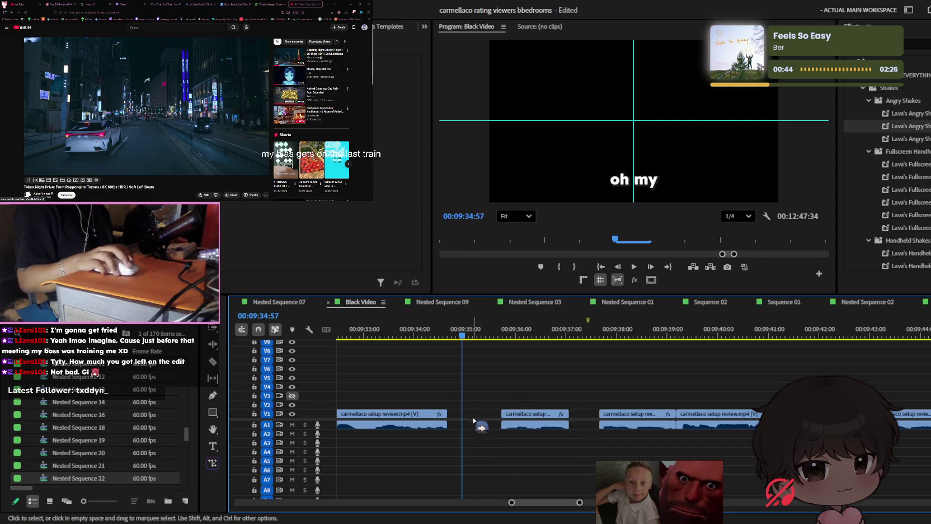
Delete the leftover long 'oh my' caption on V12
{"action": "scroll", "coordinate": [570, 393], "scroll_direction": "up", "scroll_amount": 3}
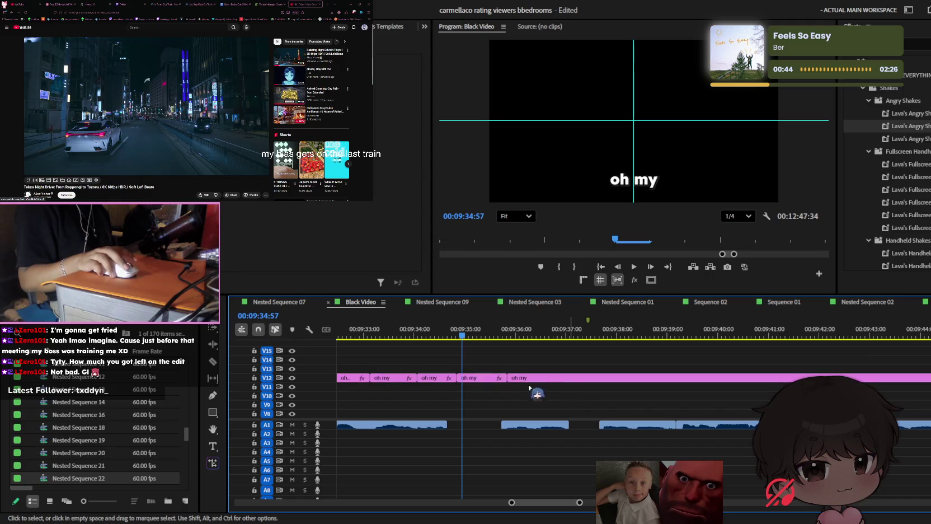
{"action": "left_click", "coordinate": [581, 379]}
{"action": "key", "text": "Delete"}
Delete the empty gap so the remaining footage clips join
{"action": "scroll", "coordinate": [537, 405], "scroll_direction": "down", "scroll_amount": 3}
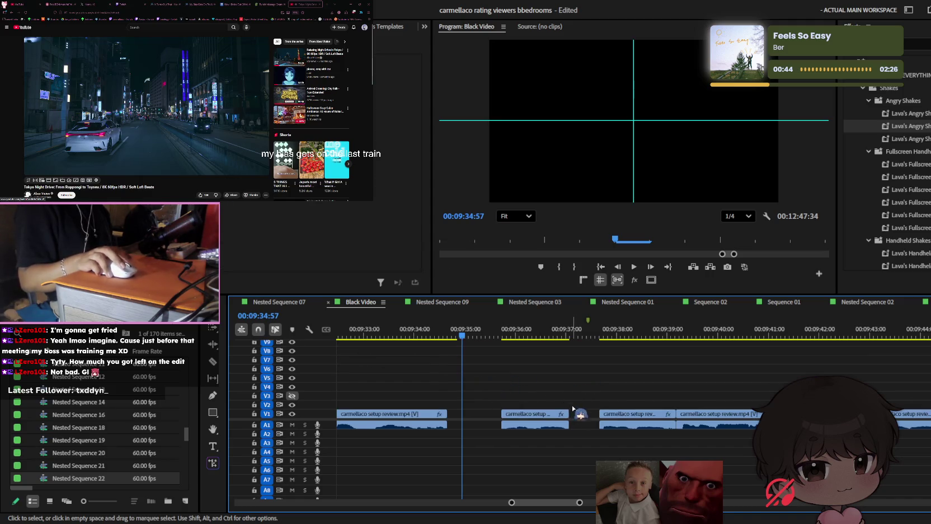
{"action": "left_click_drag", "start_coordinate": [677, 447], "coordinate": [336, 366]}
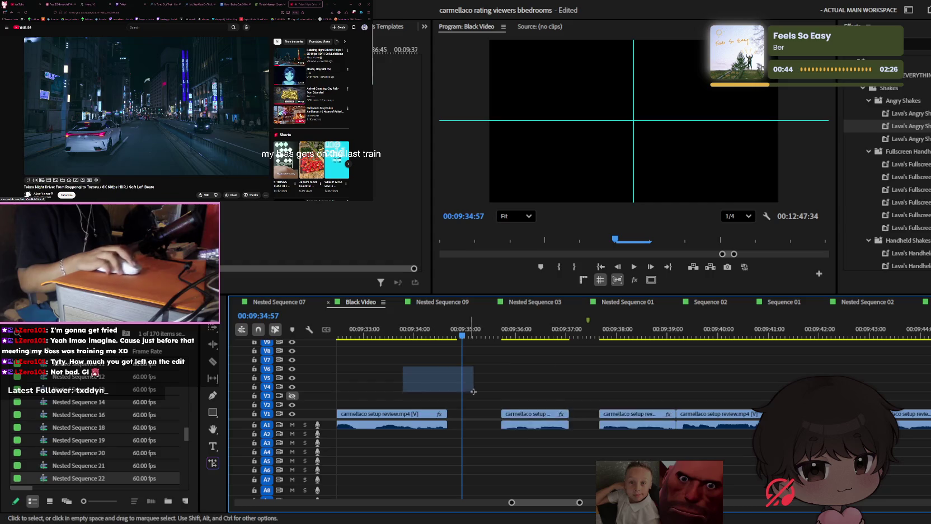
{"action": "left_click", "coordinate": [637, 440]}
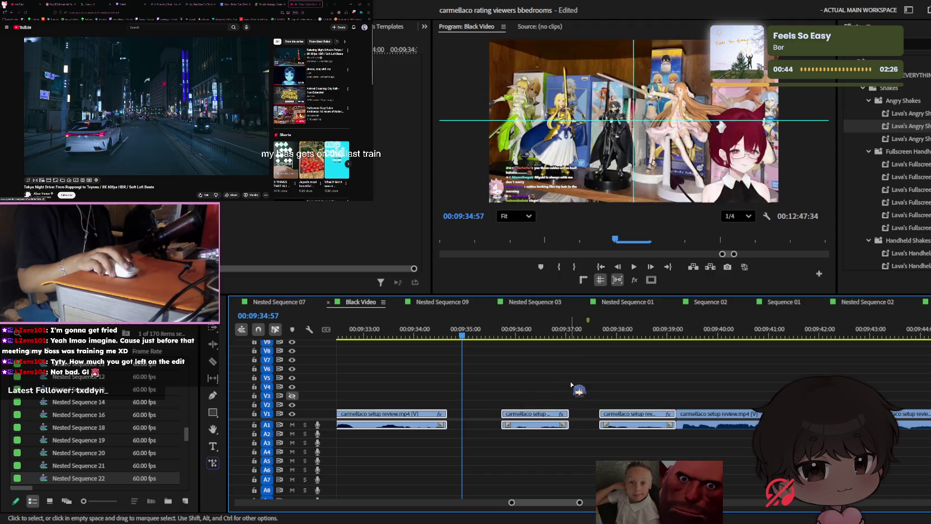
{"action": "left_click", "coordinate": [481, 415]}
{"action": "key", "text": "Delete"}
Close the remaining gap, then ripple delete a short V1 piece near 9:44
{"action": "left_click", "coordinate": [446, 334]}
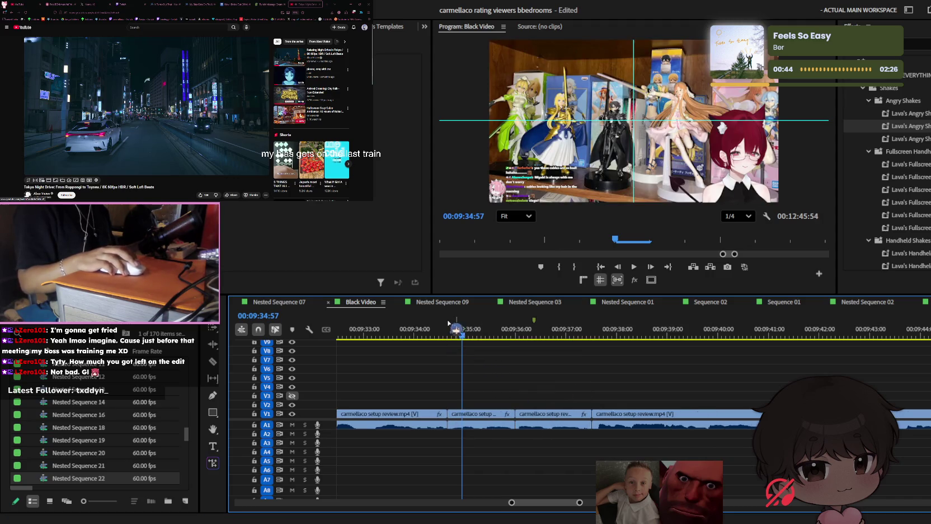
{"action": "key", "text": "space"}
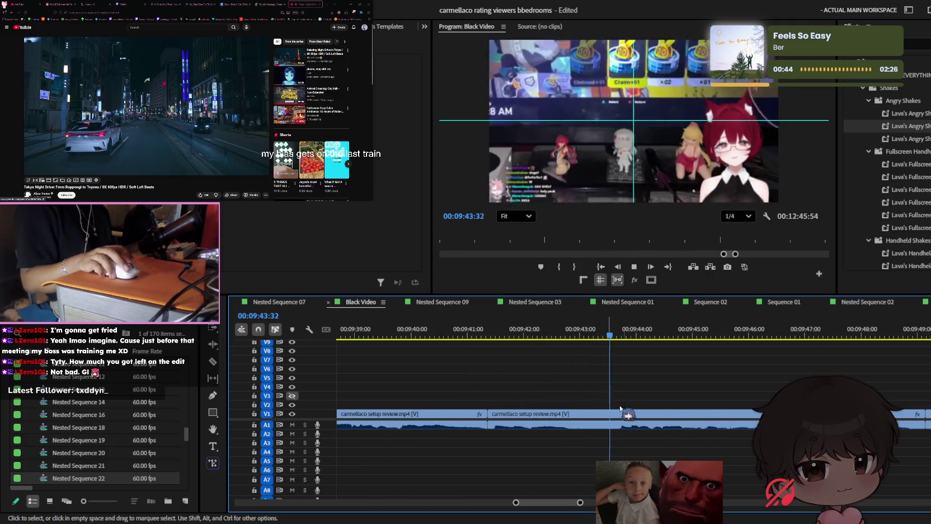
{"action": "key", "text": "space"}
{"action": "key", "text": "c"}
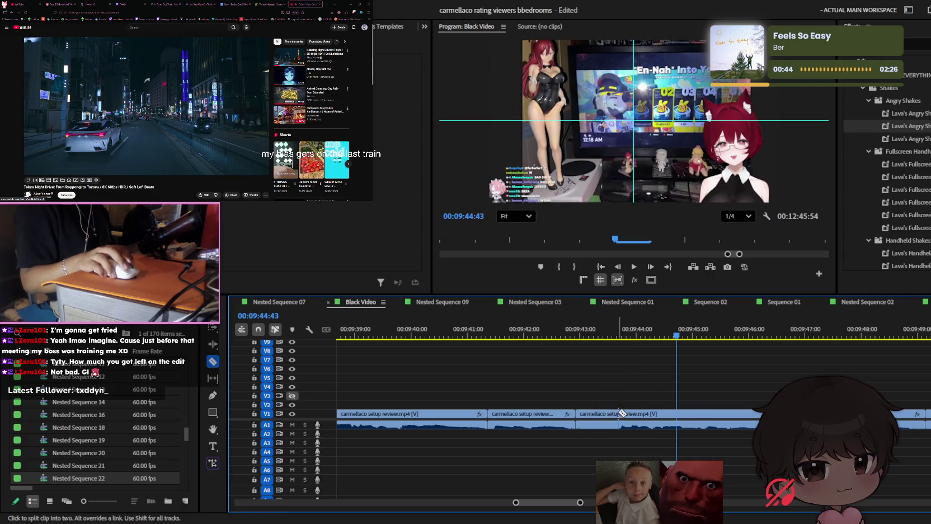
{"action": "key", "text": "shift+Delete"}
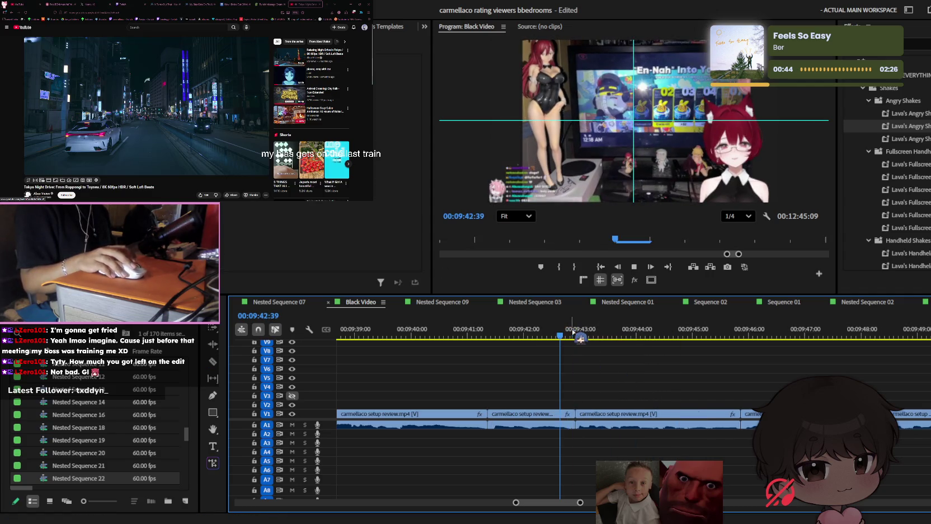
{"action": "key", "text": "space"}
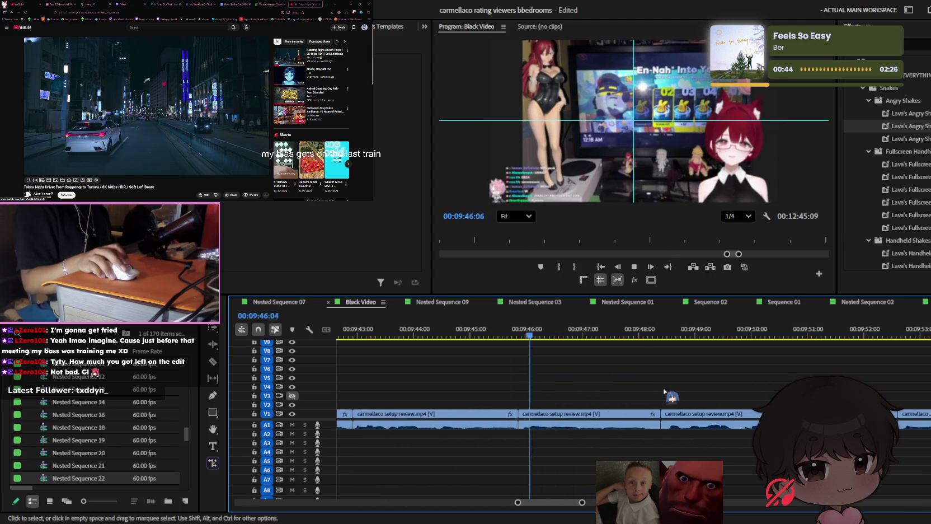
{"action": "key", "text": "minus"}
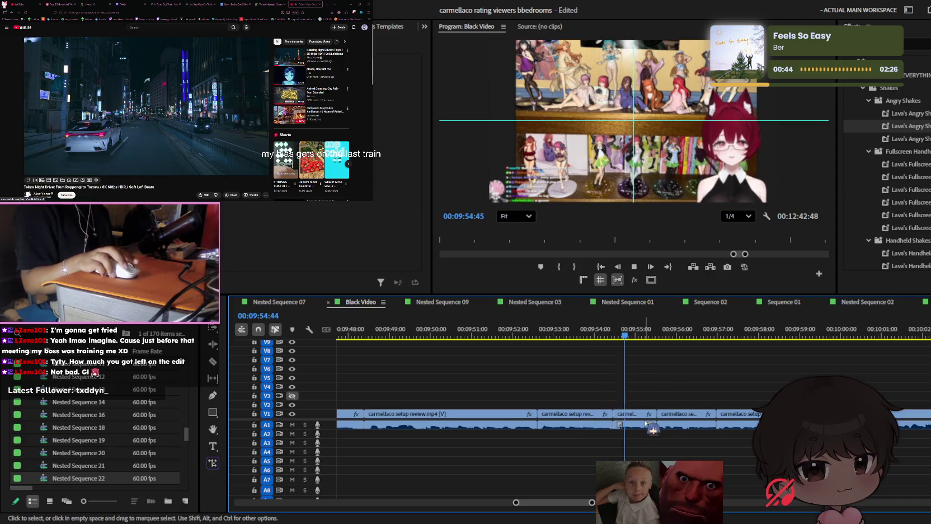
Ripple delete another short clip and shift the footage after the 00:09:56 cut slightly later
{"action": "scroll", "coordinate": [646, 422], "scroll_direction": "down", "scroll_amount": 2}
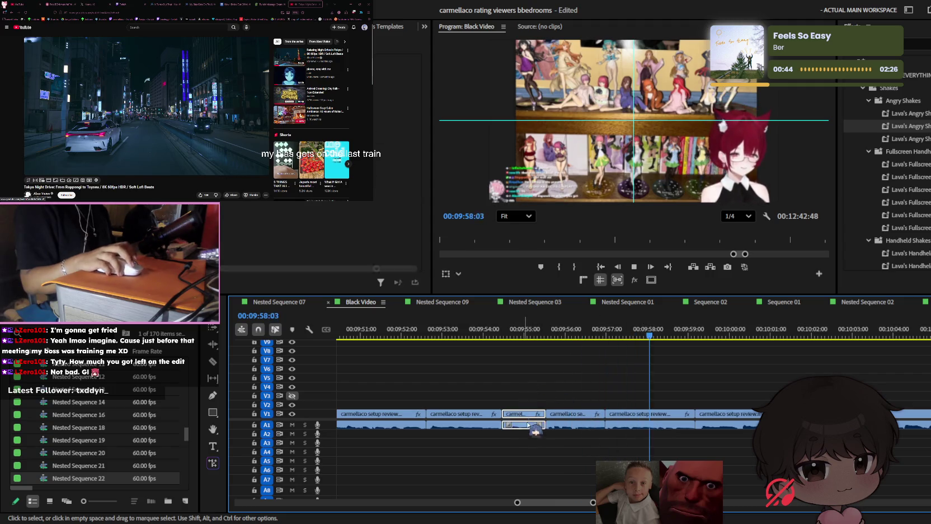
{"action": "key", "text": "shift+Delete"}
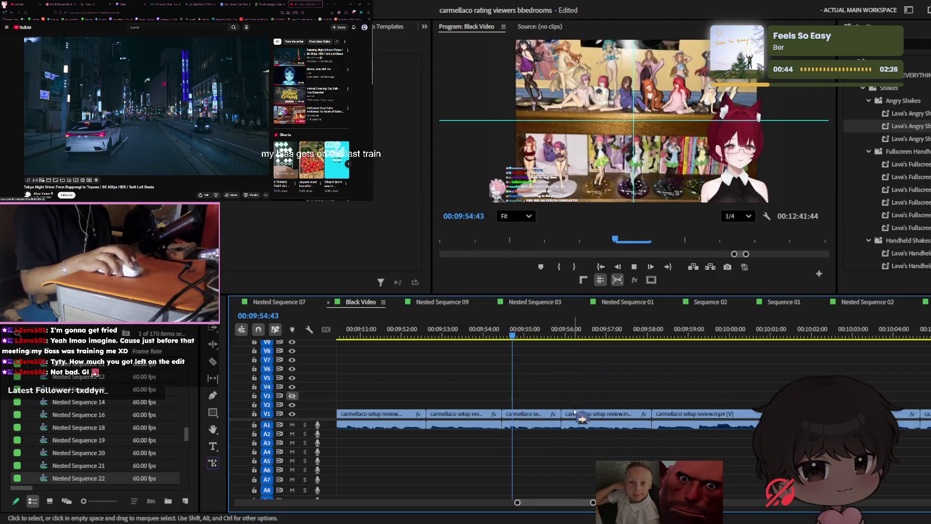
{"action": "left_click", "coordinate": [572, 414]}
{"action": "left_click_drag", "start_coordinate": [565, 415], "coordinate": [573, 415]}
{"action": "left_click", "coordinate": [574, 329]}
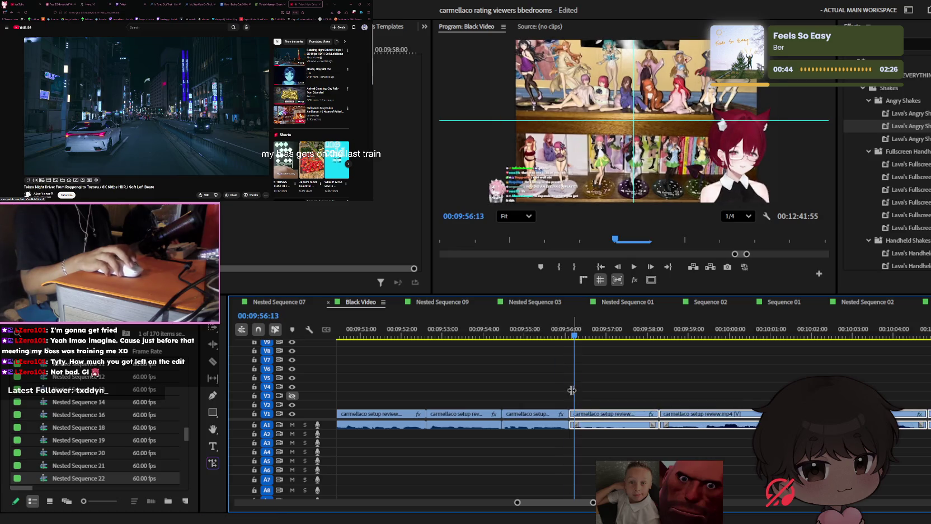
{"action": "scroll", "coordinate": [603, 434], "scroll_direction": "down", "scroll_amount": 1}
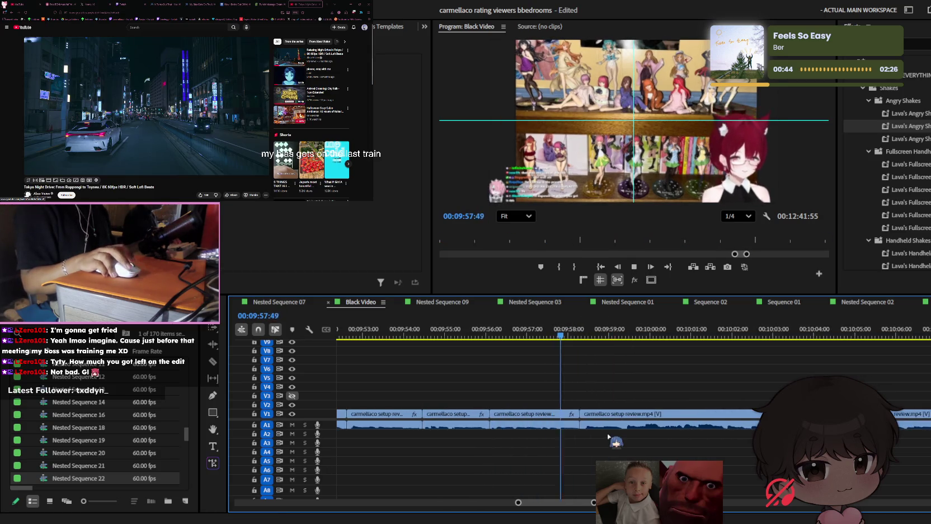
{"action": "scroll", "coordinate": [604, 434], "scroll_direction": "down", "scroll_amount": 2}
{"action": "scroll", "coordinate": [607, 433], "scroll_direction": "down", "scroll_amount": 2}
{"action": "scroll", "coordinate": [609, 432], "scroll_direction": "up", "scroll_amount": 2}
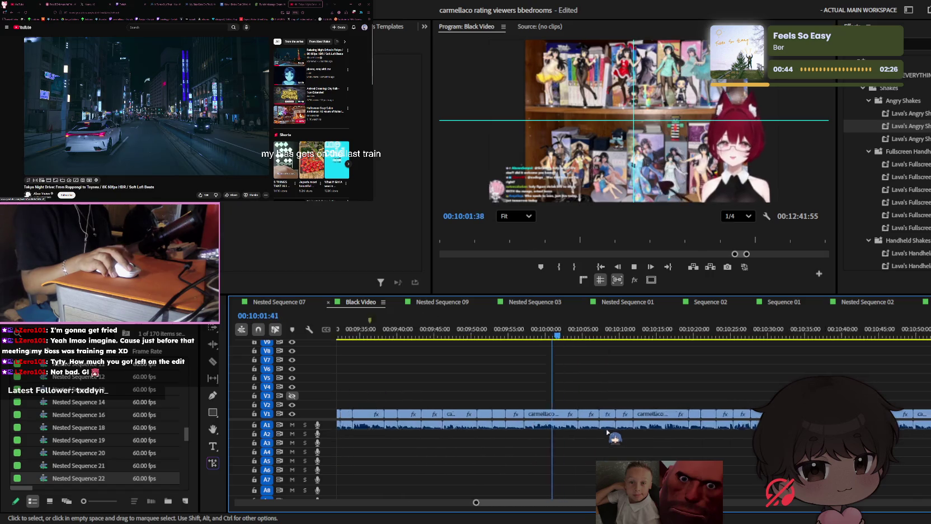
{"action": "scroll", "coordinate": [609, 432], "scroll_direction": "up", "scroll_amount": 2}
{"action": "scroll", "coordinate": [608, 433], "scroll_direction": "up", "scroll_amount": 1}
{"action": "scroll", "coordinate": [559, 430], "scroll_direction": "down", "scroll_amount": 1}
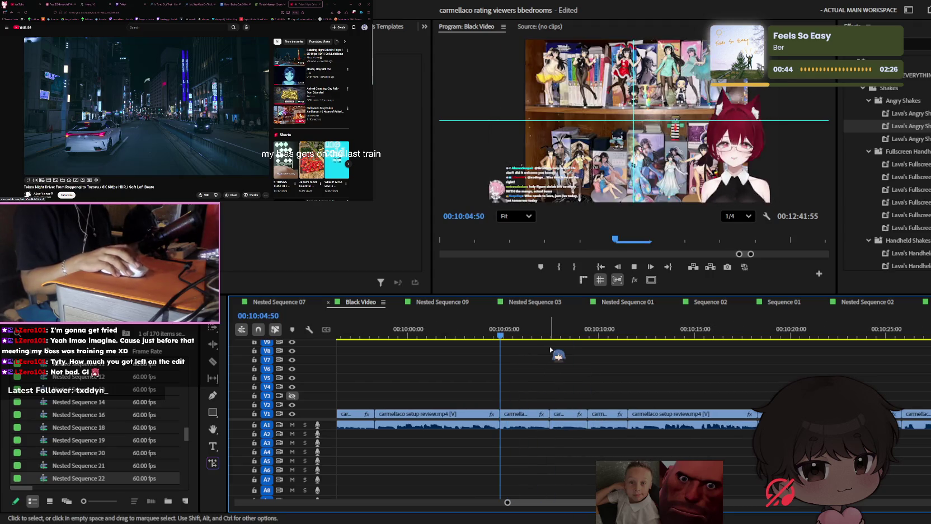
Review the cuts while zooming the timeline, jumping back to around 00:10:30
{"action": "key", "text": "equal"}
{"action": "key", "text": "equal"}
{"action": "key", "text": "equal"}
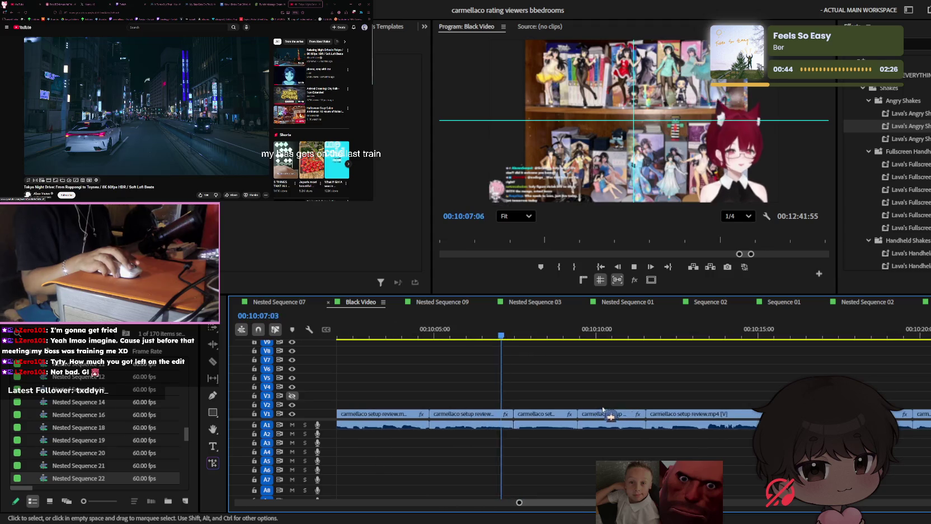
{"action": "key", "text": "minus"}
{"action": "key", "text": "minus"}
{"action": "key", "text": "minus"}
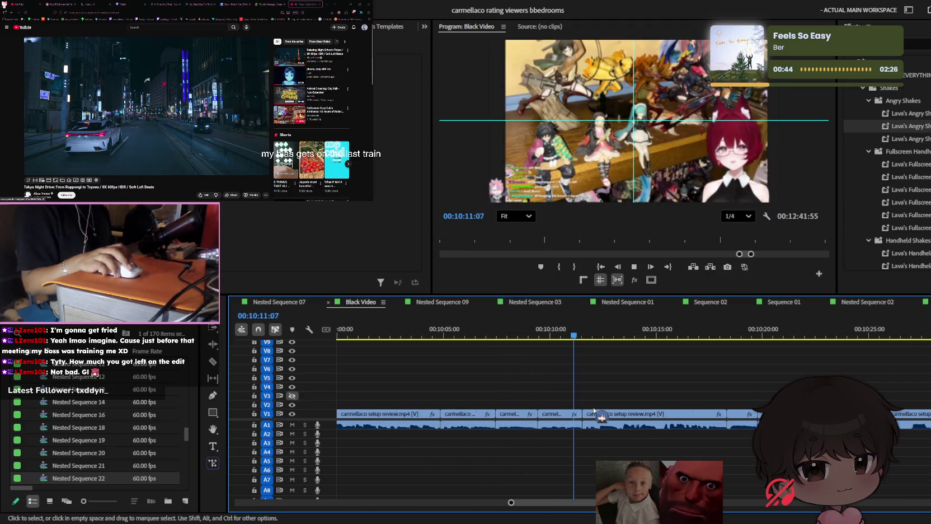
{"action": "scroll", "coordinate": [594, 409], "scroll_direction": "down", "scroll_amount": 2}
{"action": "key", "text": "equal"}
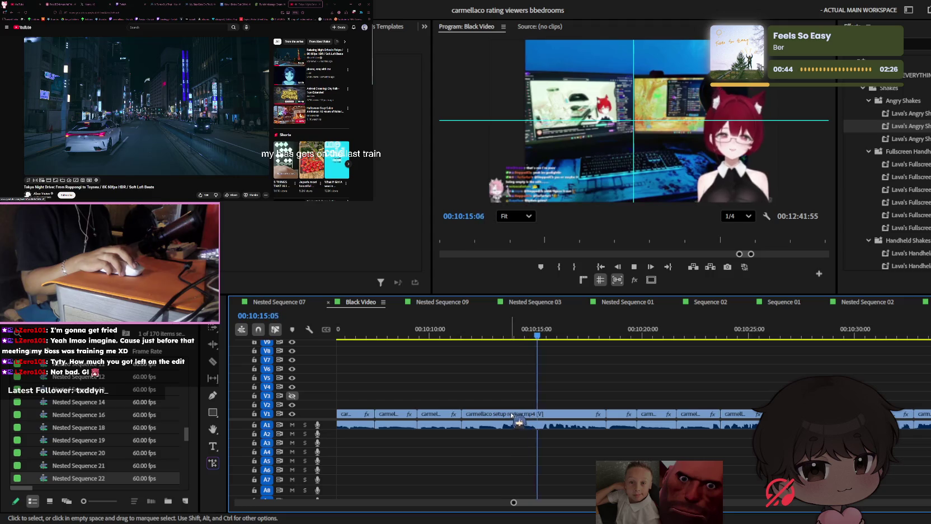
{"action": "key", "text": "equal"}
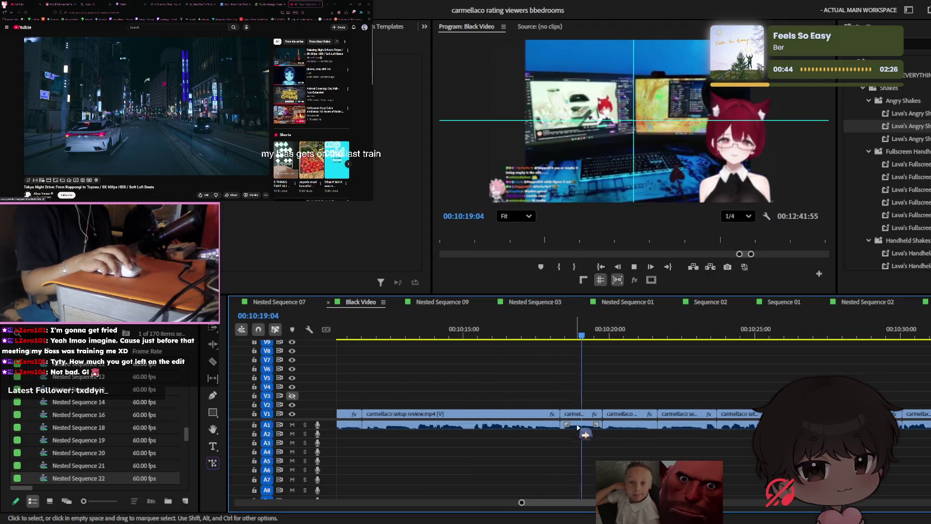
{"action": "key", "text": "minus"}
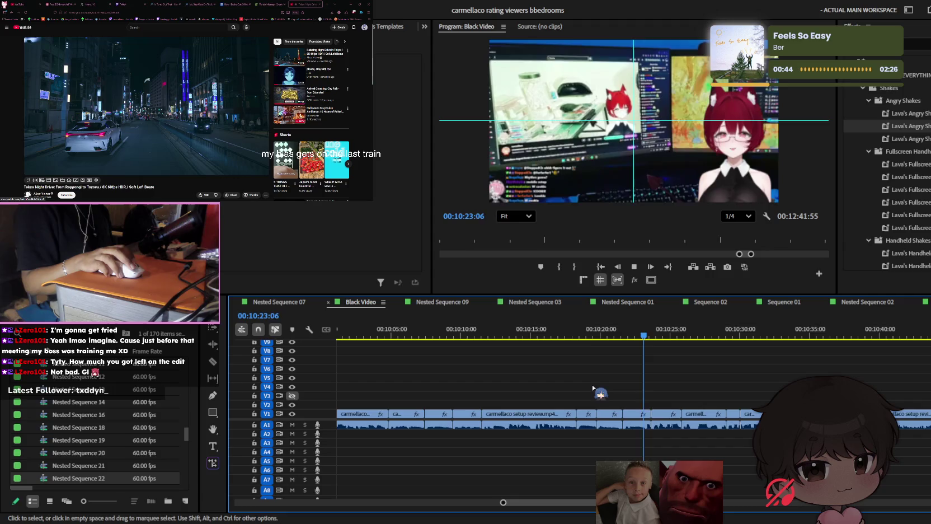
{"action": "key", "text": "equal"}
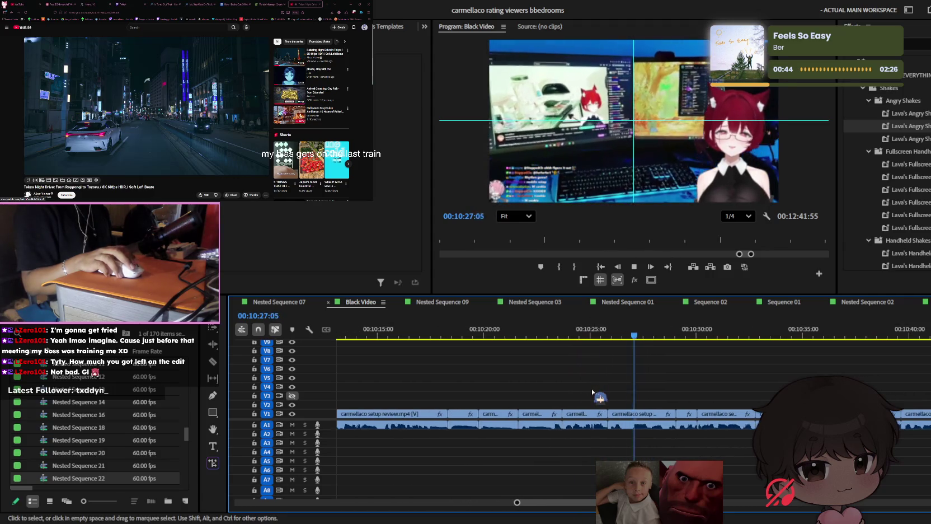
{"action": "key", "text": "minus"}
{"action": "key", "text": "equal"}
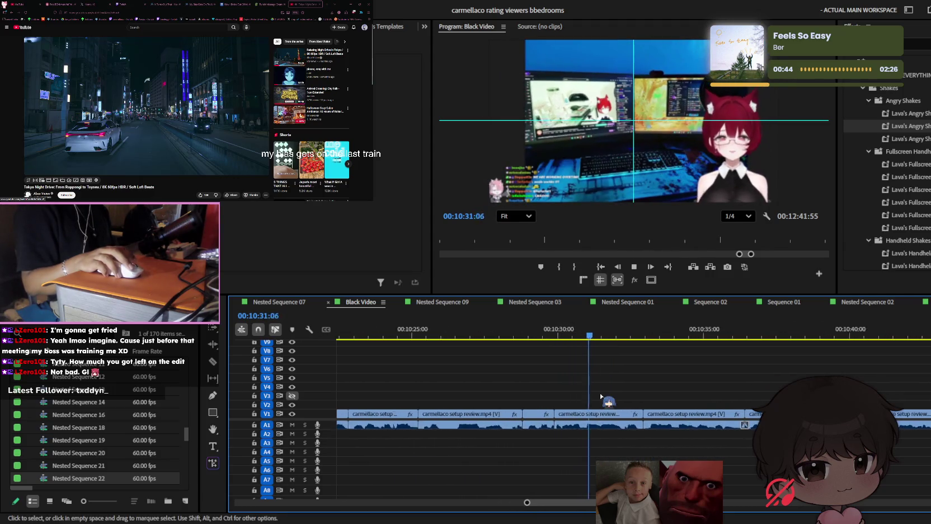
{"action": "left_click", "coordinate": [512, 331]}
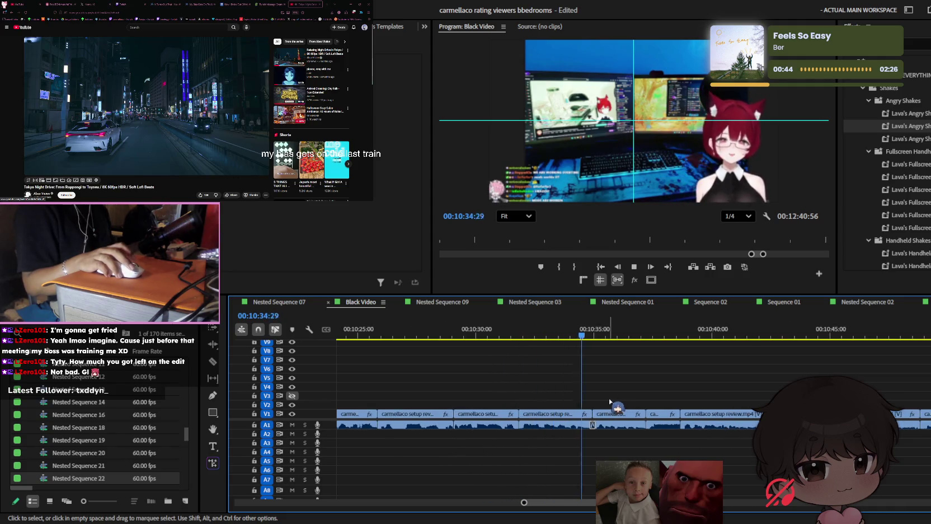
Preview the following section and stop playback at 00:10:59:25
{"action": "key", "text": "equal"}
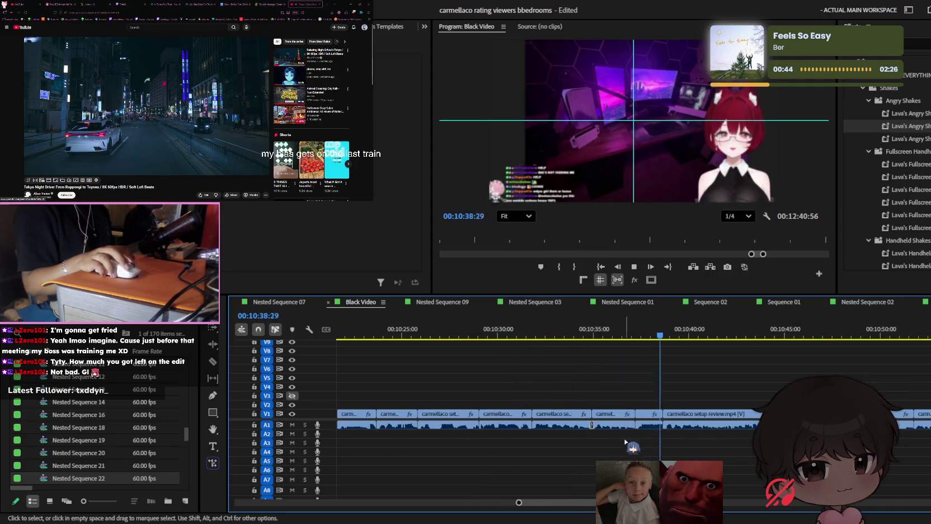
{"action": "key", "text": "minus"}
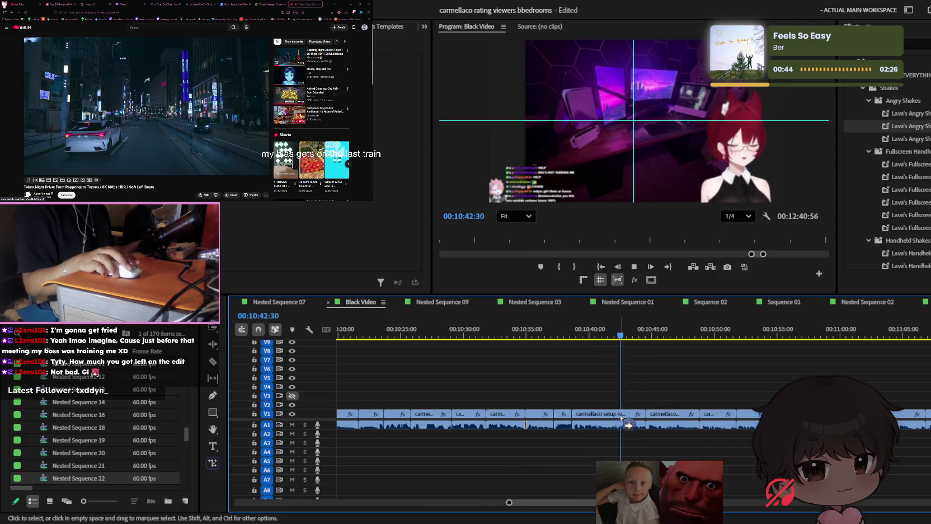
{"action": "key", "text": "equal"}
{"action": "key", "text": "equal"}
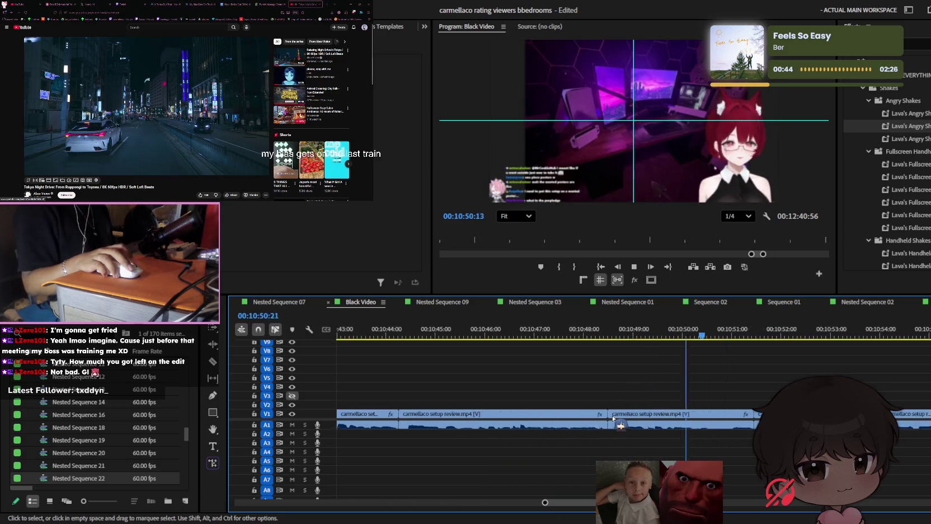
{"action": "scroll", "coordinate": [615, 420], "scroll_direction": "up", "scroll_amount": 1}
{"action": "scroll", "coordinate": [619, 426], "scroll_direction": "down", "scroll_amount": 1}
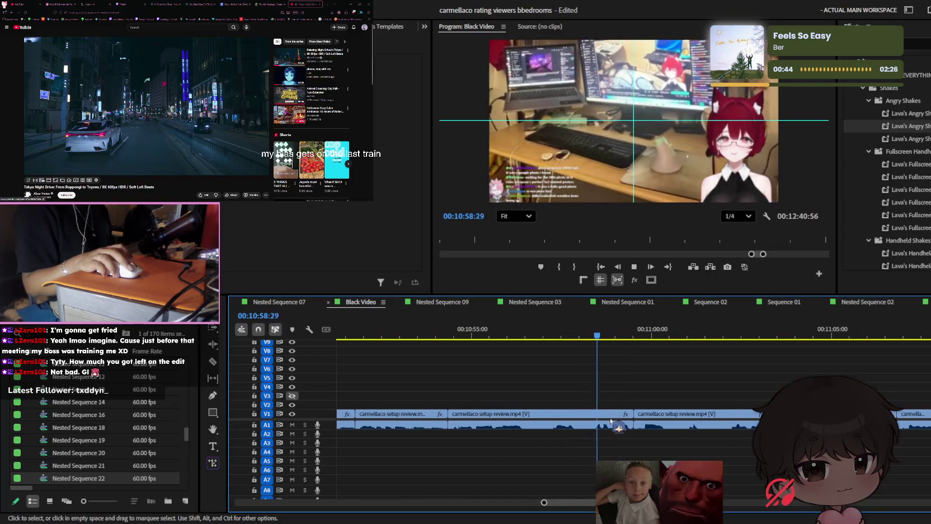
{"action": "scroll", "coordinate": [619, 426], "scroll_direction": "up", "scroll_amount": 1}
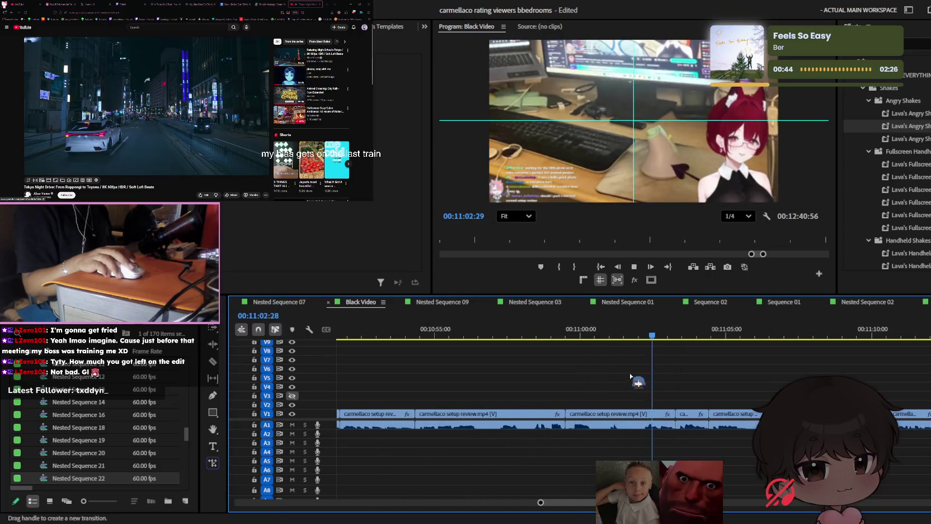
{"action": "scroll", "coordinate": [612, 421], "scroll_direction": "up", "scroll_amount": 2}
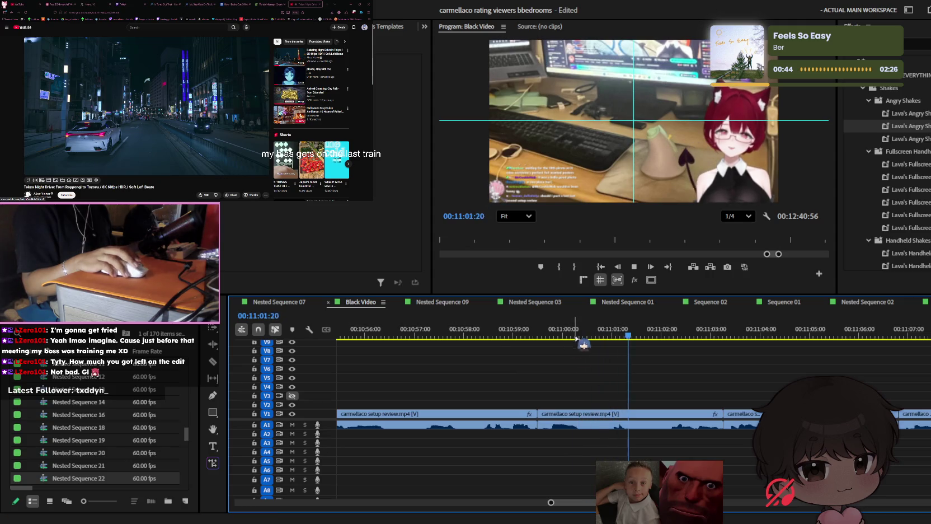
{"action": "scroll", "coordinate": [476, 381], "scroll_direction": "down", "scroll_amount": 2}
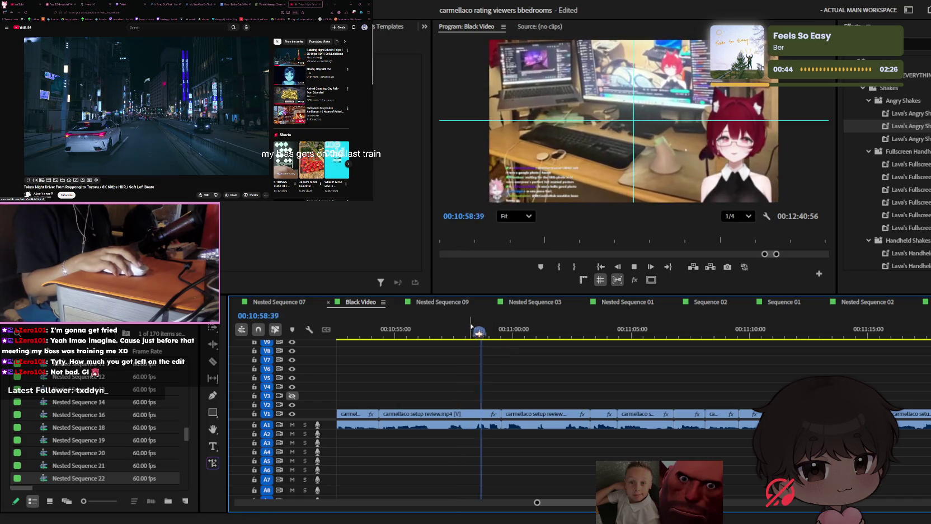
{"action": "scroll", "coordinate": [514, 375], "scroll_direction": "up", "scroll_amount": 1}
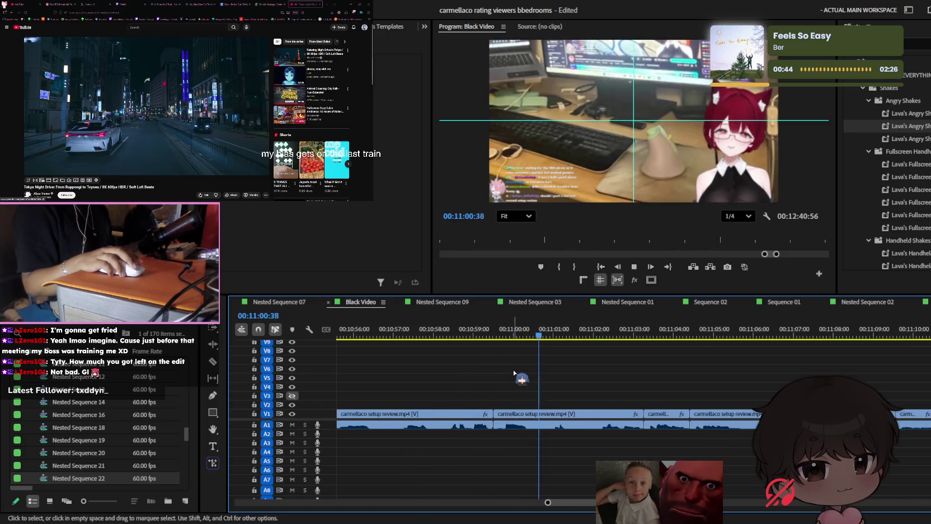
{"action": "key", "text": "space"}
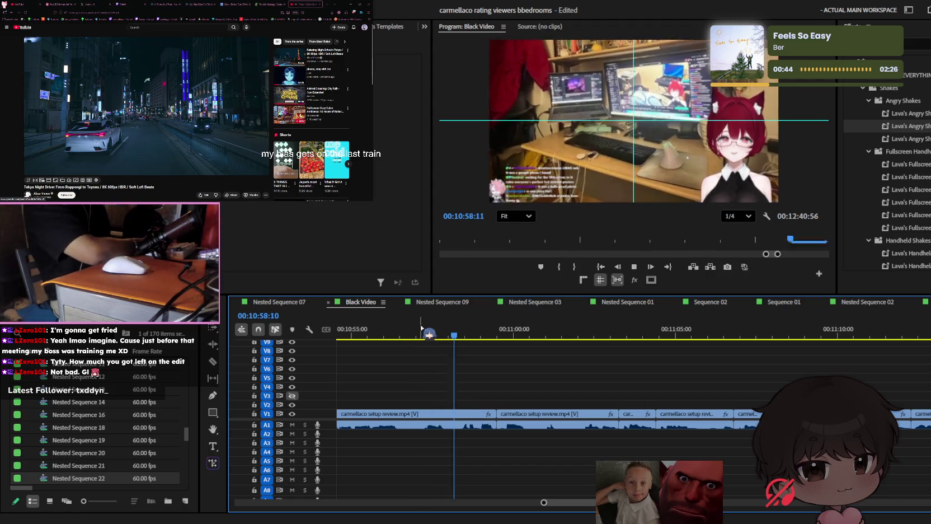
{"action": "key", "text": "space"}
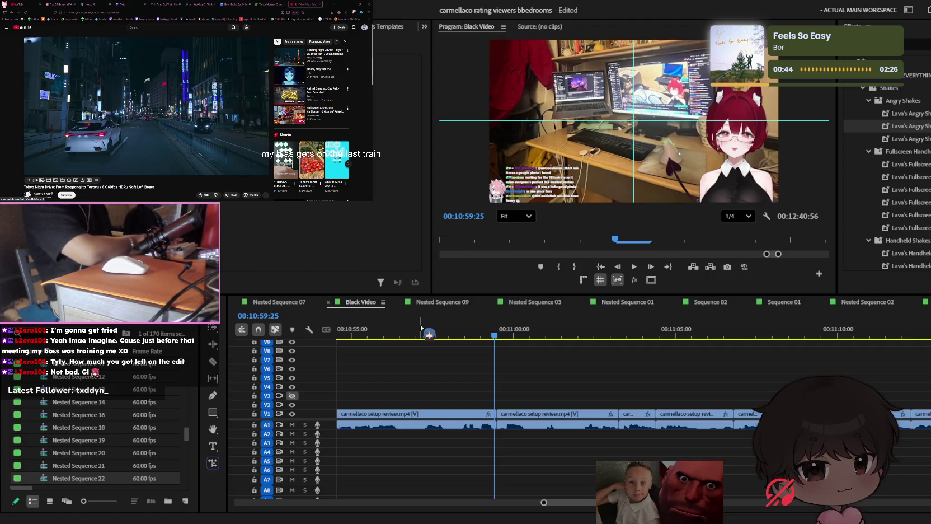
Place the sound effect on track A2 at 00:10:59 and play it back
{"action": "left_click_drag", "start_coordinate": [501, 433], "coordinate": [504, 433]}
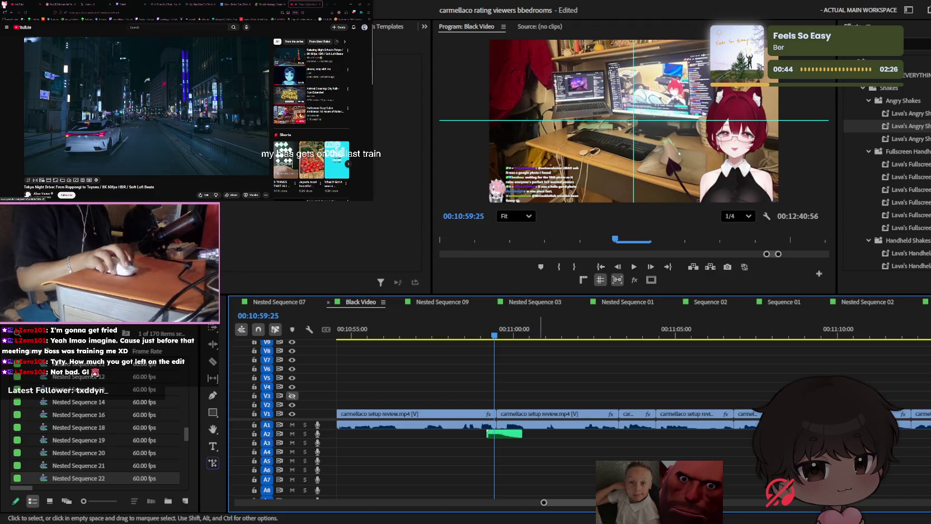
{"action": "scroll", "coordinate": [464, 342], "scroll_direction": "up", "scroll_amount": 2}
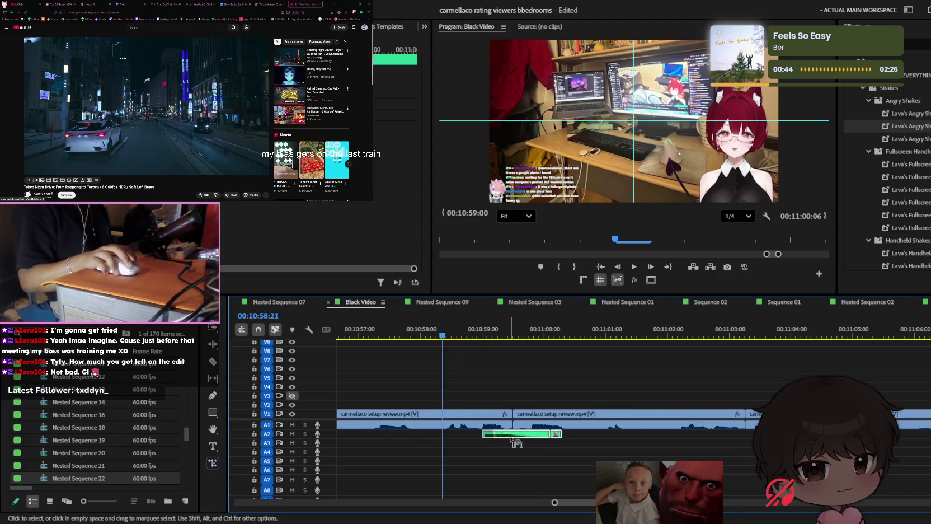
{"action": "key", "text": "space"}
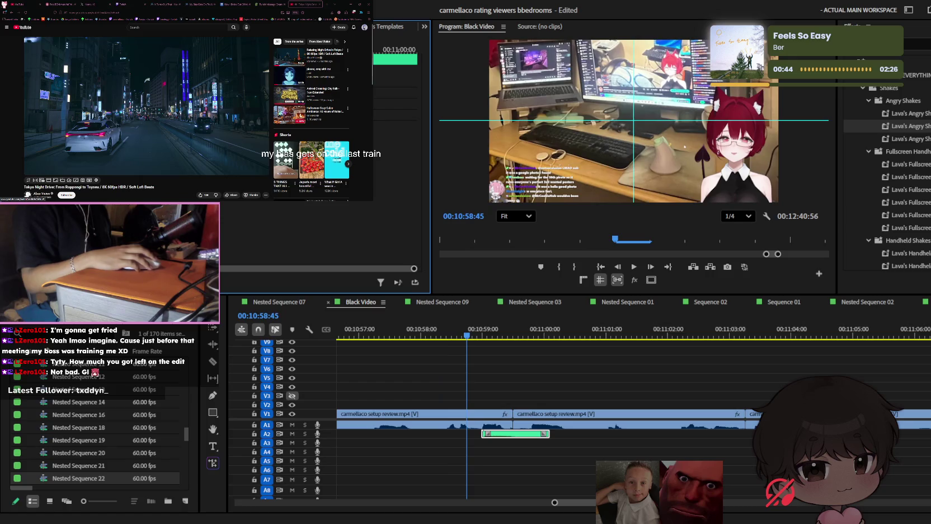
Split the V1 footage clip near 00:11:02, then replay from 00:11:01 to check the cut
{"action": "left_click", "coordinate": [570, 363]}
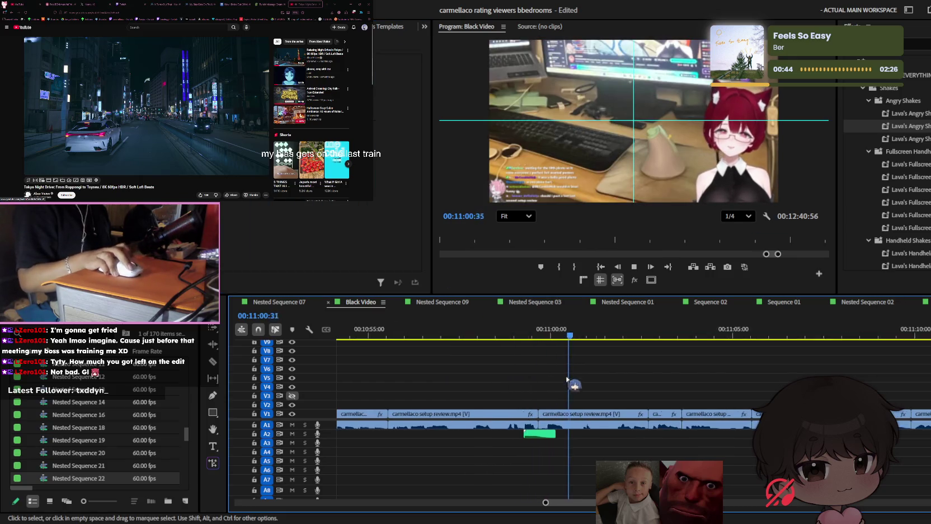
{"action": "scroll", "coordinate": [577, 380], "scroll_direction": "down", "scroll_amount": 2}
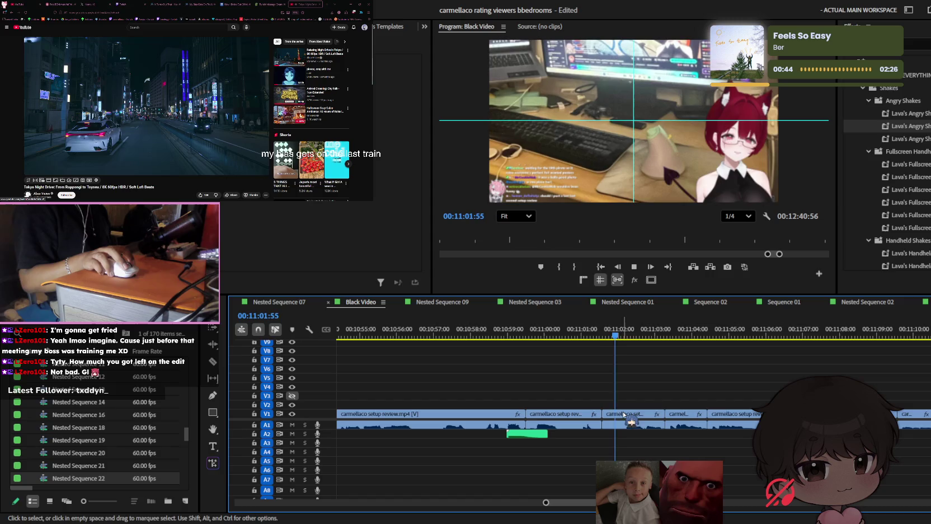
{"action": "left_click", "coordinate": [622, 414]}
{"action": "key", "text": "v"}
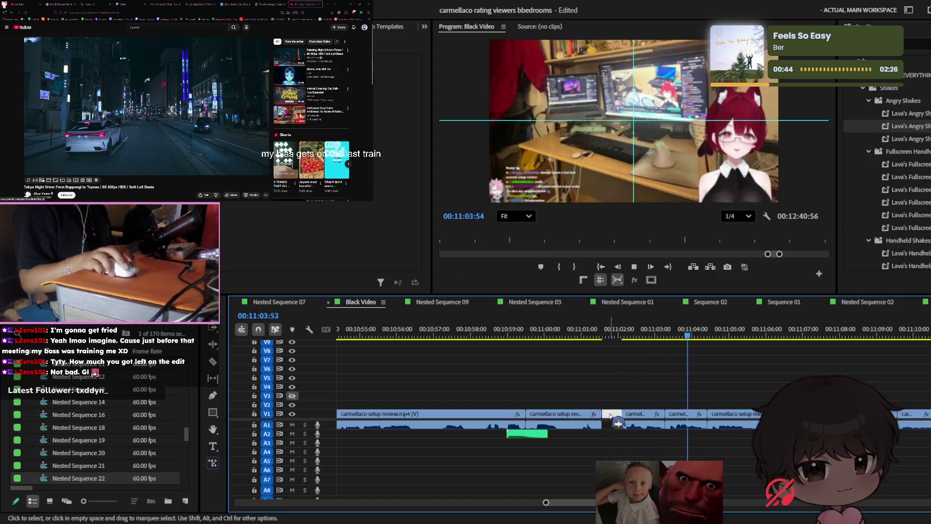
{"action": "left_click", "coordinate": [584, 328]}
{"action": "key", "text": "space"}
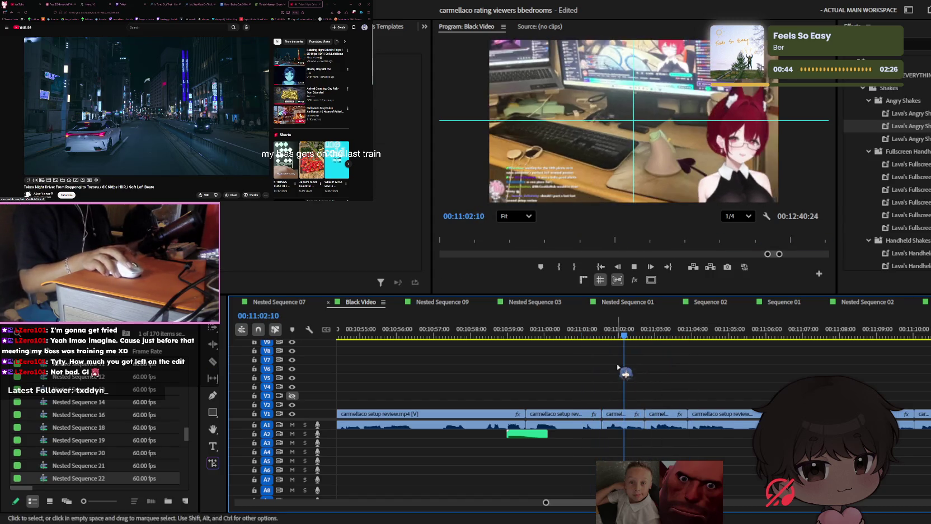
Razor the footage at the playhead, delete the unwanted stretch and close the leftover gap
{"action": "key", "text": "="}
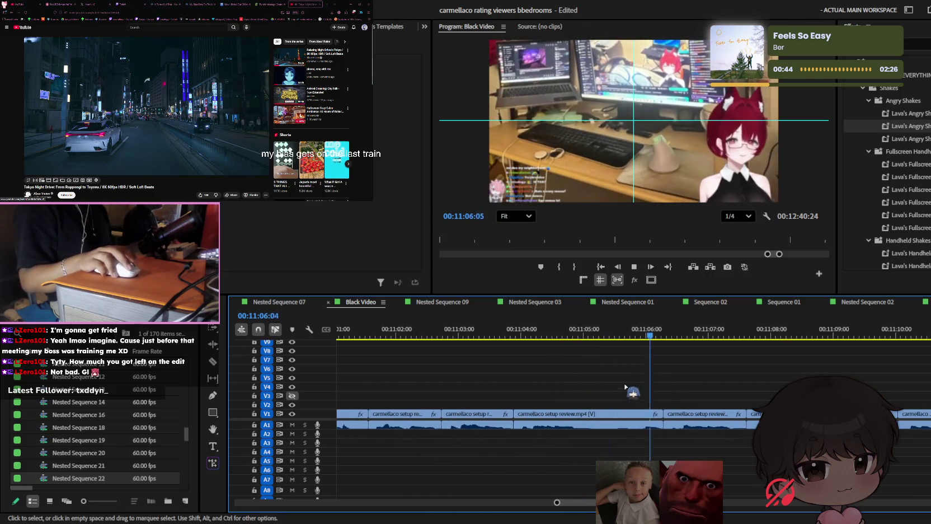
{"action": "key", "text": "c"}
{"action": "left_click", "coordinate": [585, 415]}
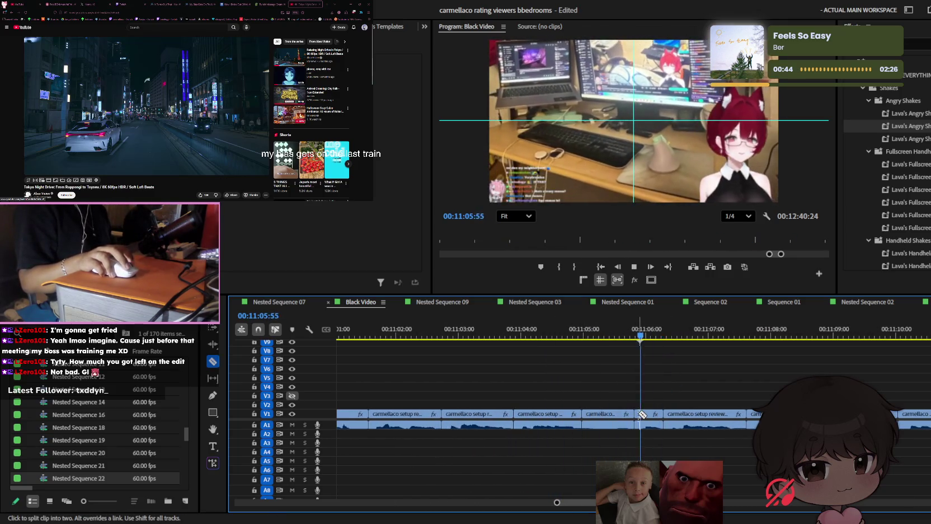
{"action": "key", "text": "v"}
{"action": "left_click", "coordinate": [608, 414]}
{"action": "key", "text": "Delete"}
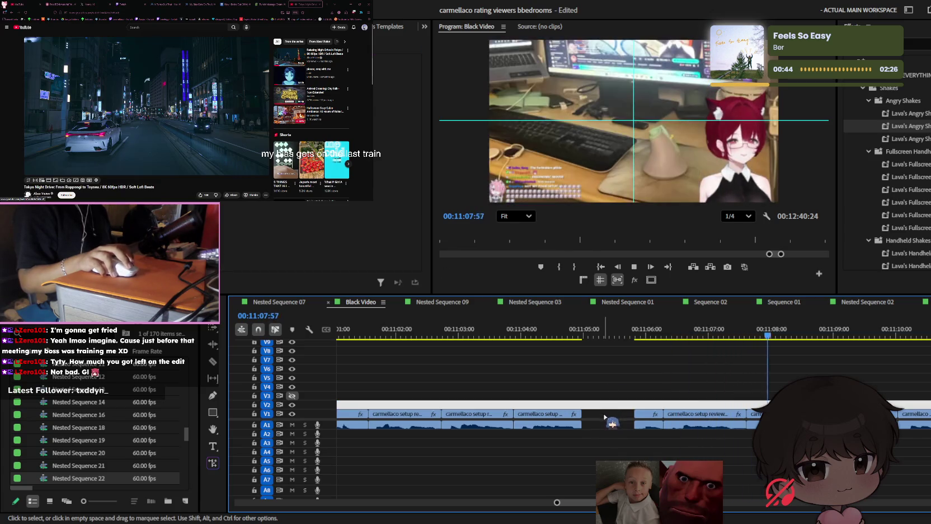
{"action": "left_click", "coordinate": [605, 418]}
{"action": "key", "text": "Delete"}
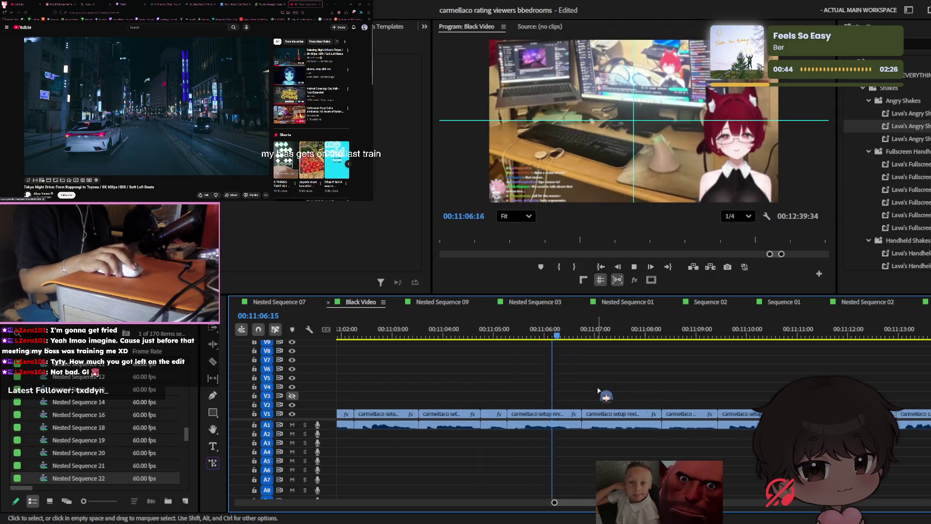
Review the new cut from about 00:11:12, zooming the timeline in and out
{"action": "key", "text": "equal"}
{"action": "key", "text": "minus"}
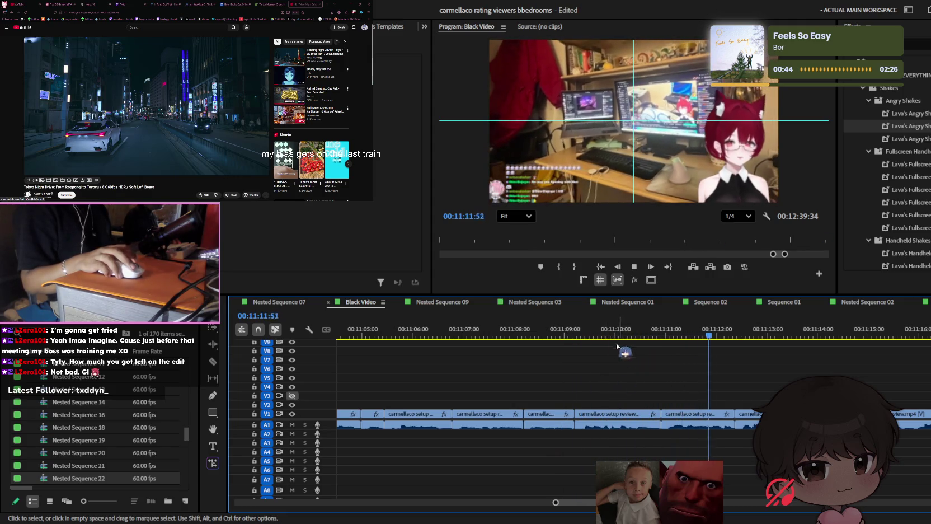
{"action": "key", "text": "Up"}
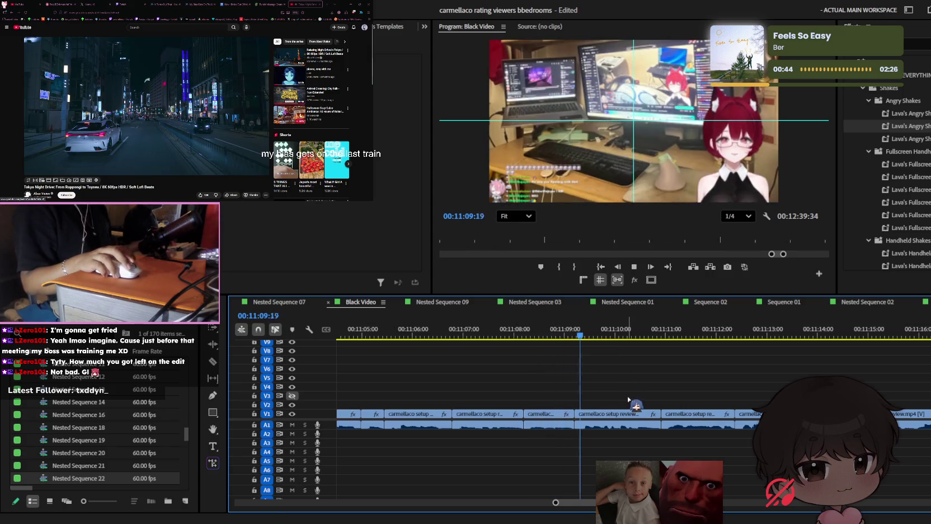
{"action": "key", "text": "minus"}
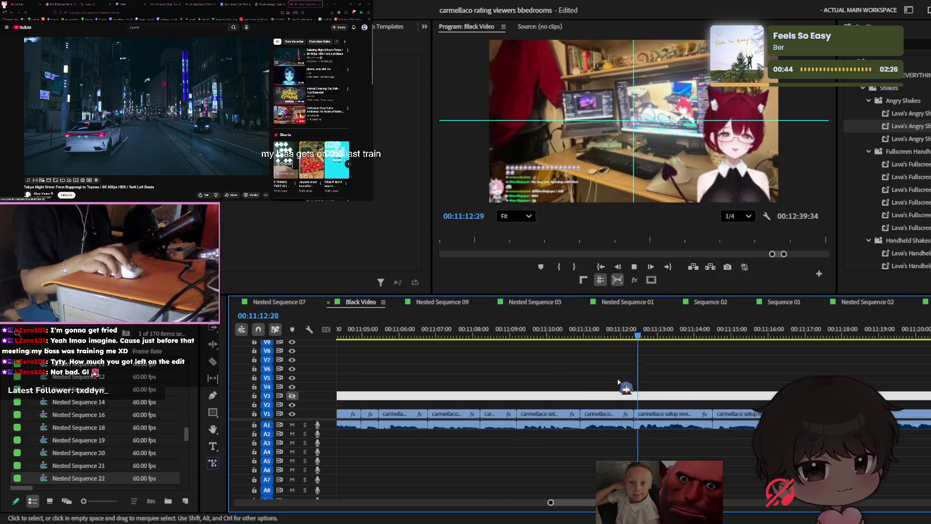
{"action": "key", "text": "equal"}
{"action": "left_click", "coordinate": [445, 330]}
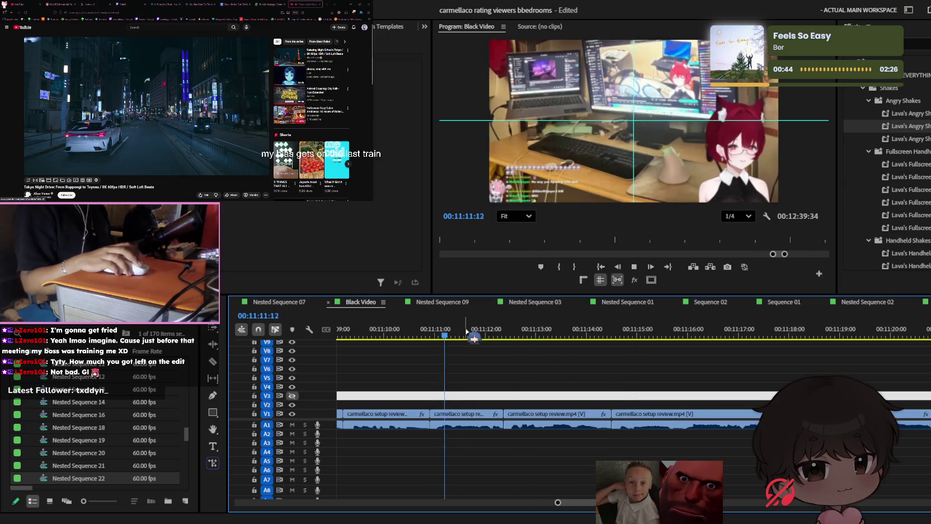
{"action": "key", "text": "j"}
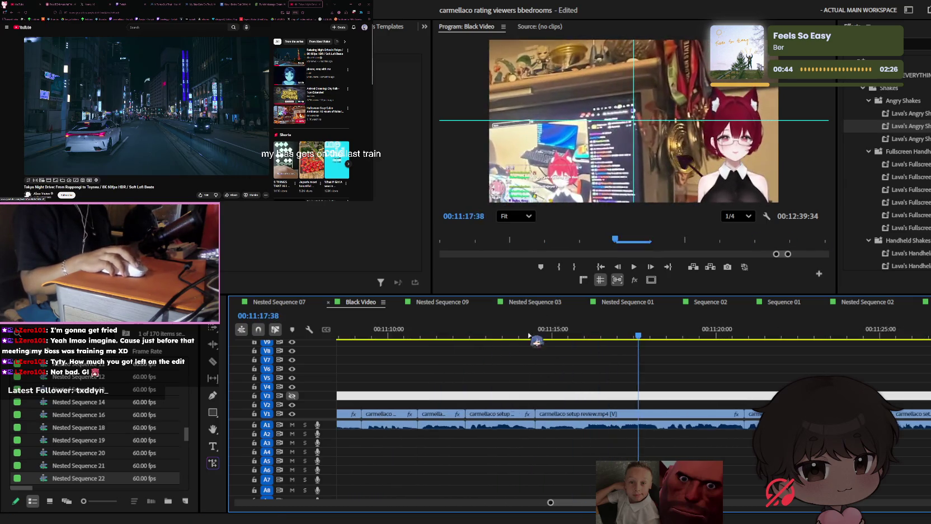
{"action": "key", "text": "minus"}
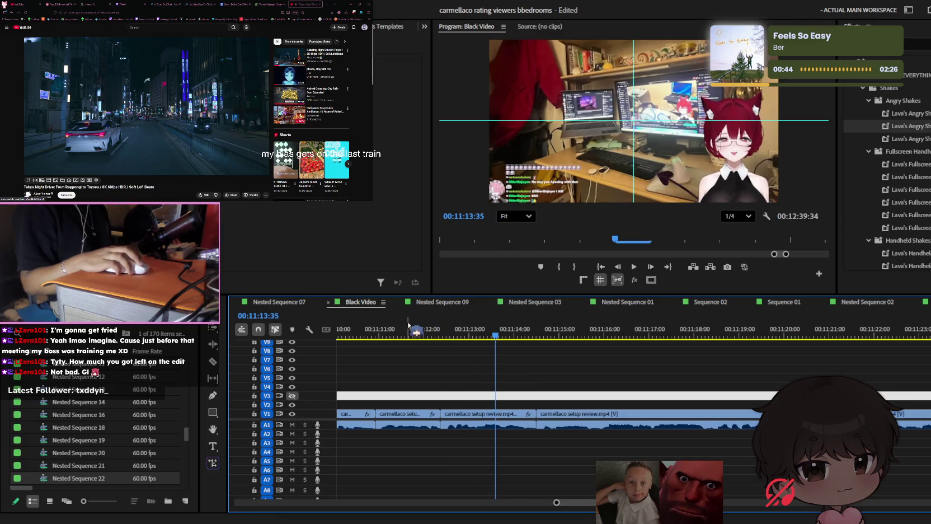
{"action": "key", "text": "a"}
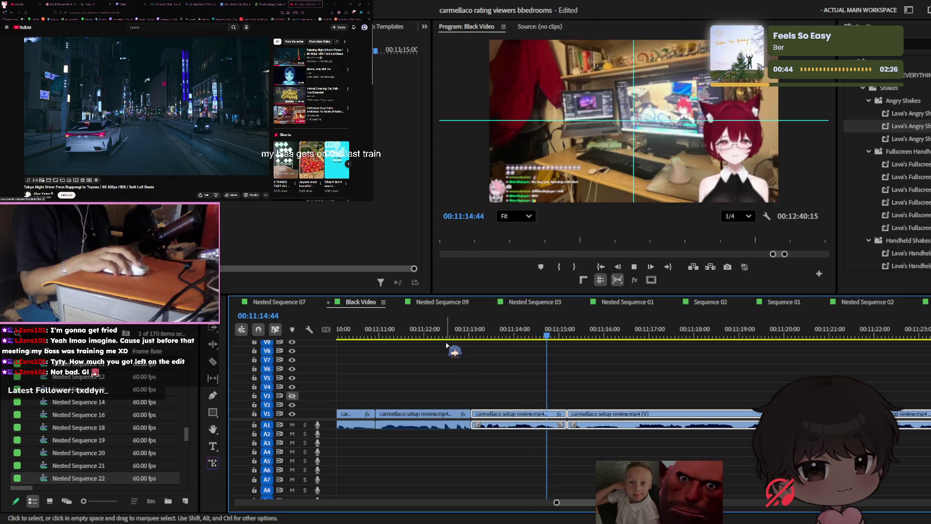
{"action": "left_click", "coordinate": [429, 335]}
{"action": "key", "text": "minus"}
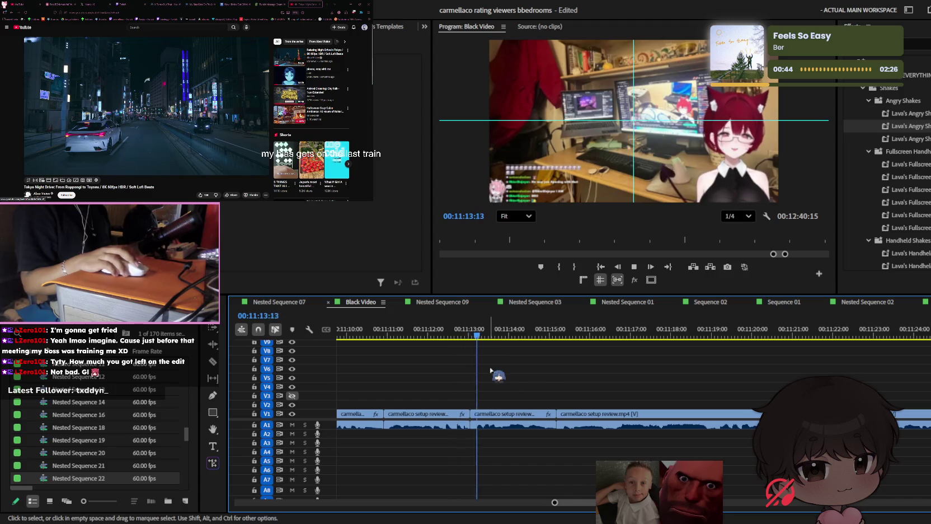
Delete the small footage clip at 00:11:27
{"action": "key", "text": "minus"}
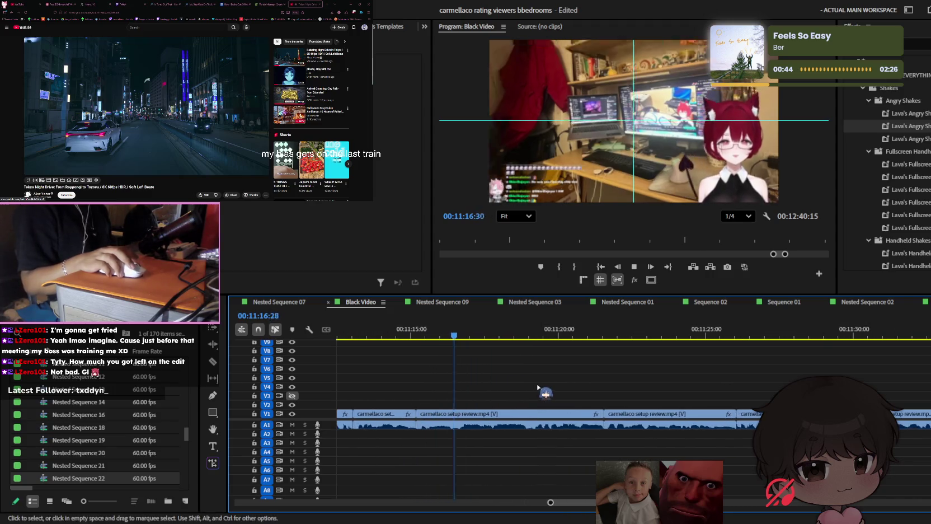
{"action": "key", "text": "minus"}
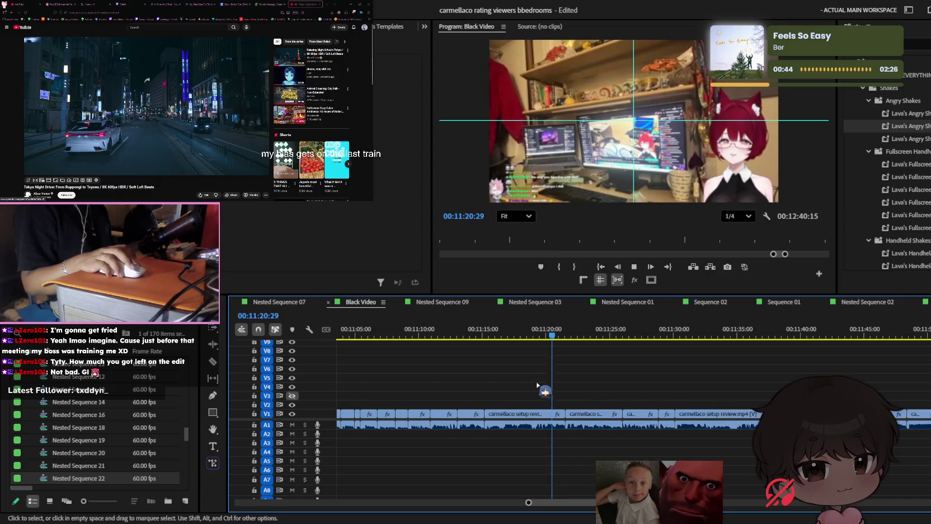
{"action": "key", "text": "equal"}
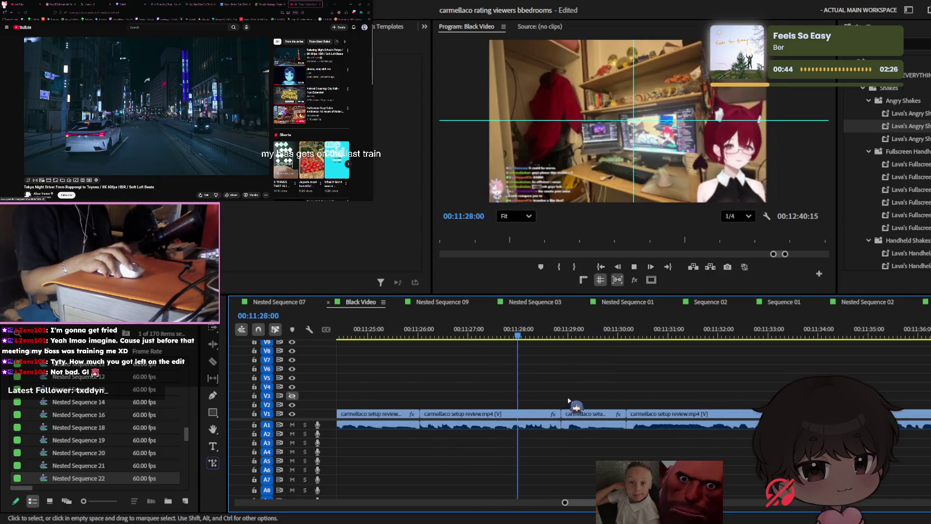
{"action": "key", "text": "j"}
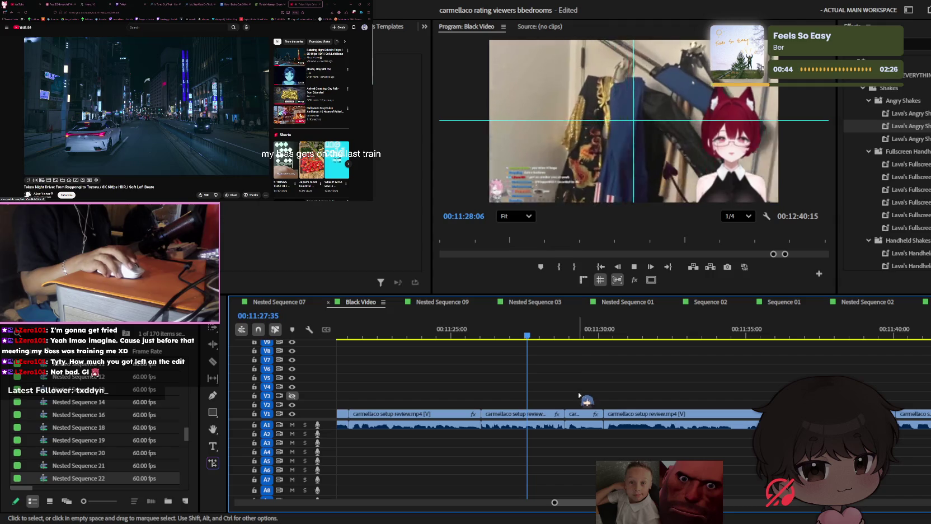
{"action": "left_click", "coordinate": [582, 414]}
{"action": "key", "text": "Delete"}
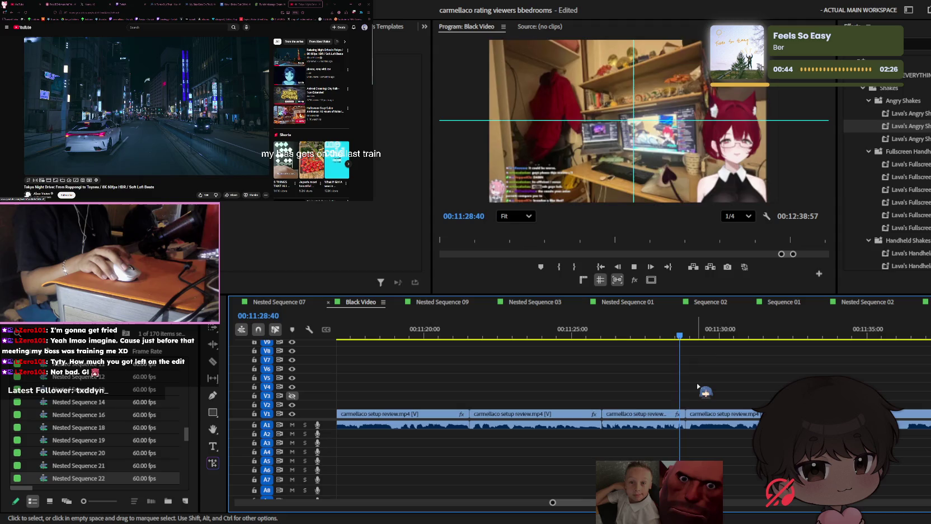
Delete the short footage clip near 00:12:00
{"action": "key", "text": "minus"}
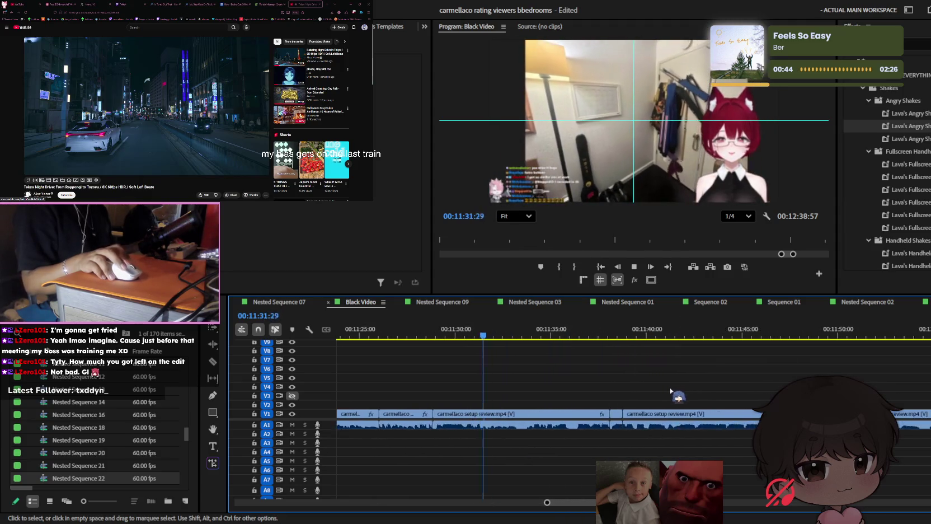
{"action": "key", "text": "equal"}
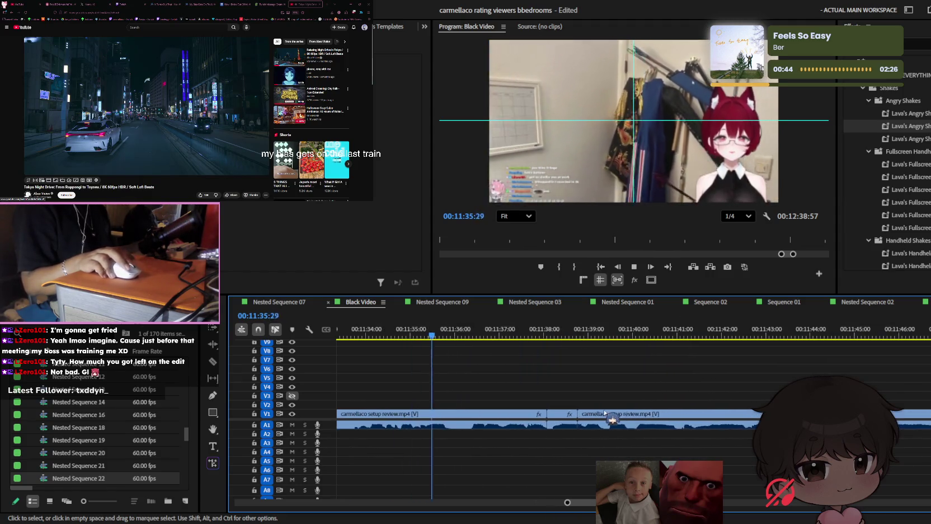
{"action": "left_click", "coordinate": [572, 414]}
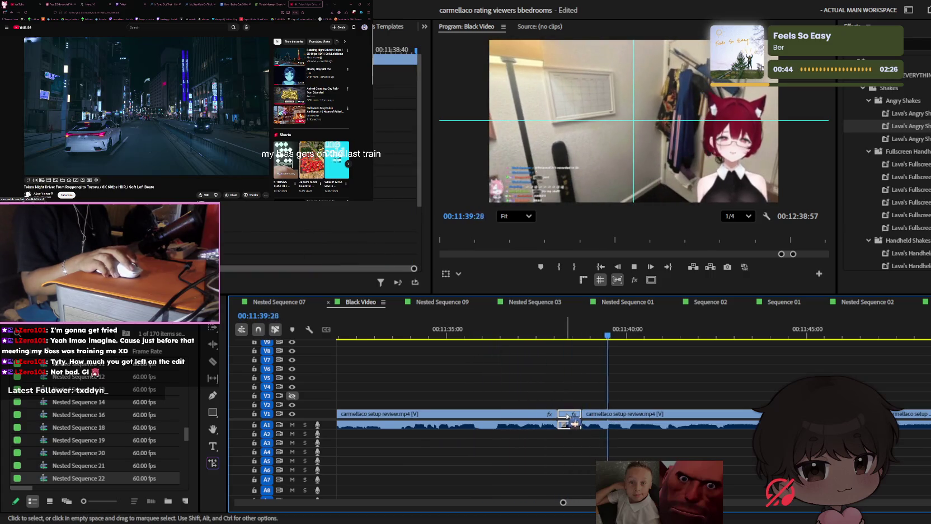
{"action": "key", "text": "minus"}
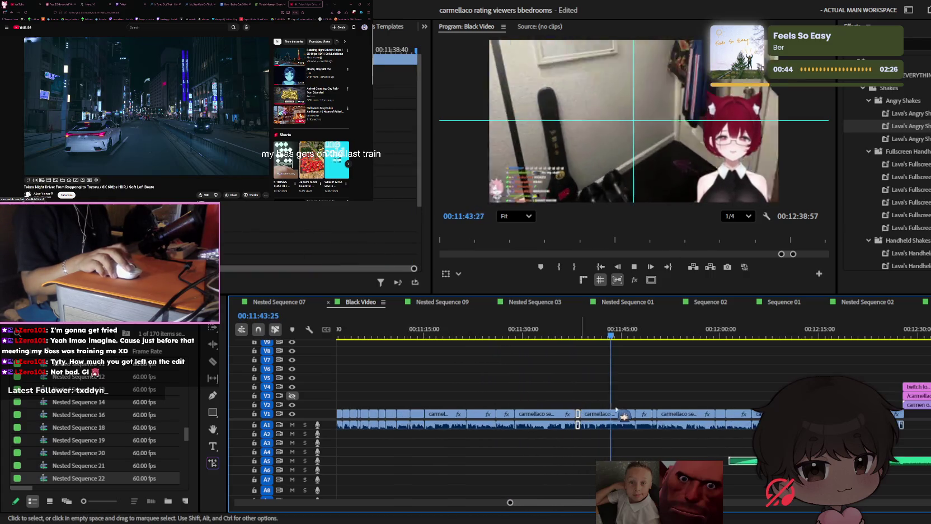
{"action": "key", "text": "equal"}
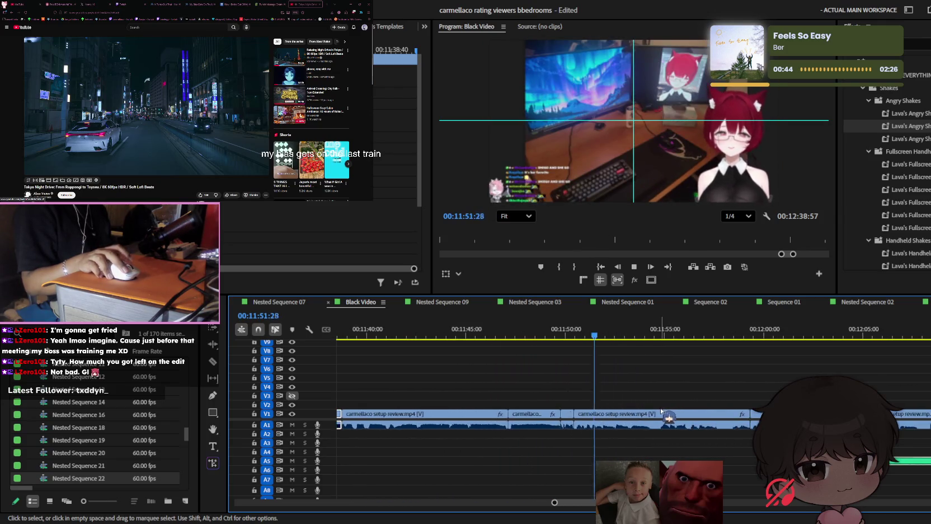
{"action": "key", "text": "minus"}
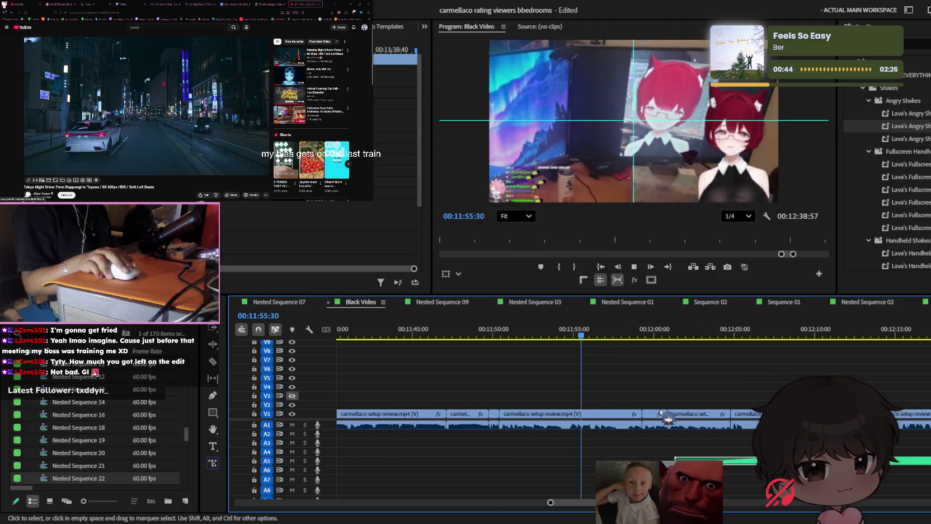
{"action": "key", "text": "minus"}
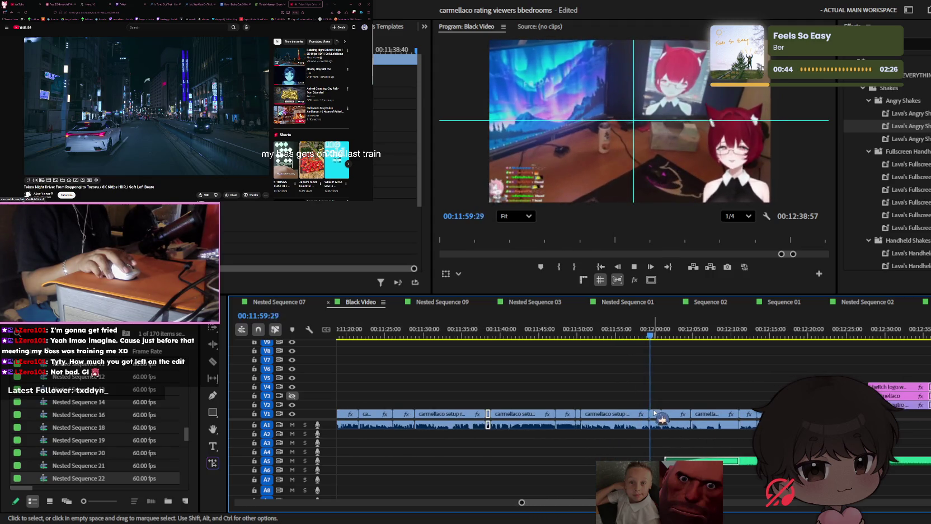
{"action": "key", "text": "equal"}
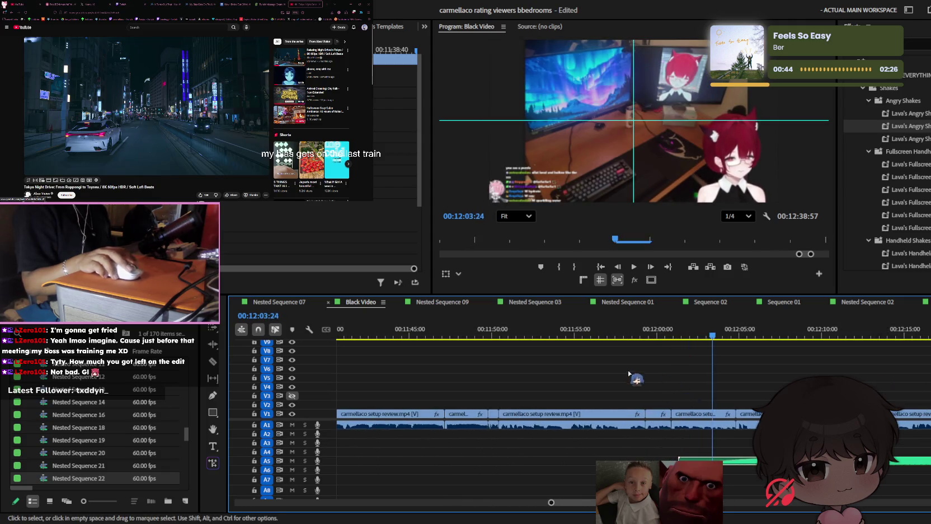
{"action": "left_click", "coordinate": [630, 339]}
{"action": "key", "text": "equal"}
{"action": "left_click", "coordinate": [689, 413]}
{"action": "key", "text": "Delete"}
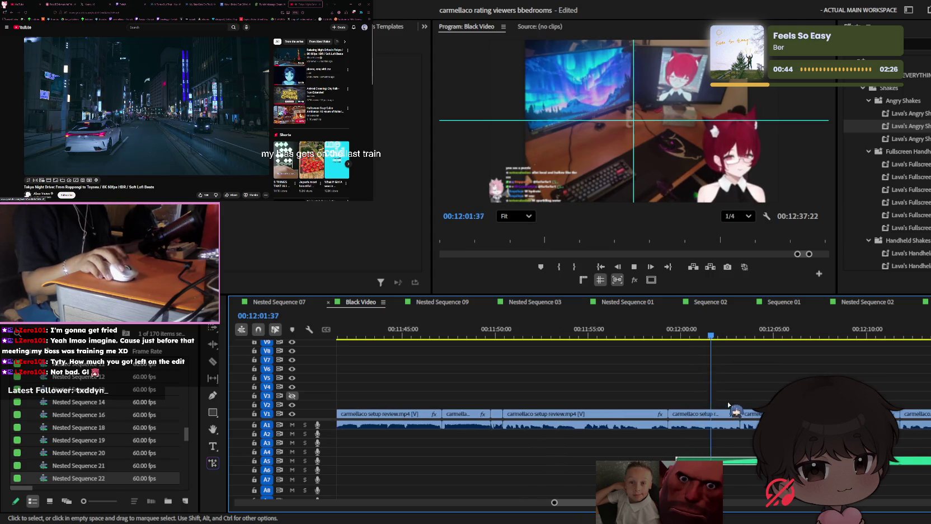
Save the project and replay the sequence from around 09:23
{"action": "scroll", "coordinate": [685, 403], "scroll_direction": "down", "scroll_amount": 2}
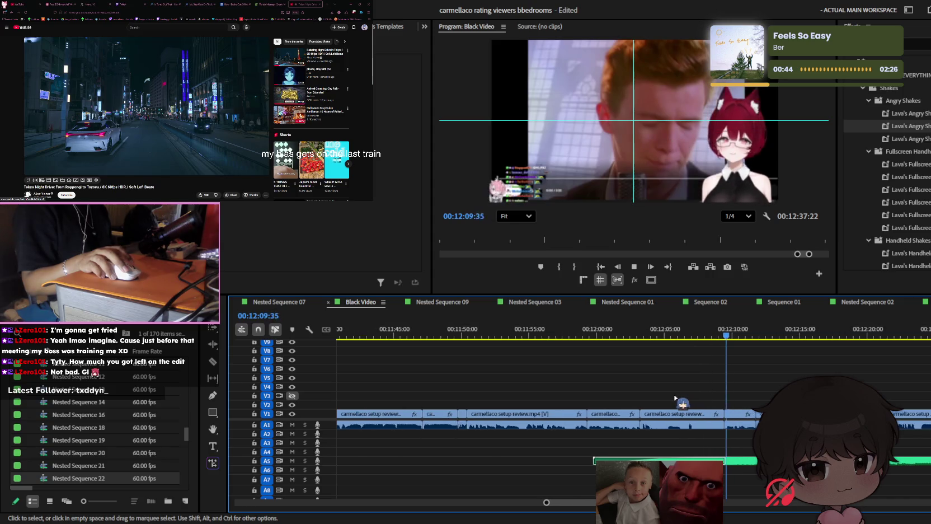
{"action": "scroll", "coordinate": [675, 398], "scroll_direction": "down", "scroll_amount": 2}
{"action": "scroll", "coordinate": [675, 398], "scroll_direction": "down", "scroll_amount": 2}
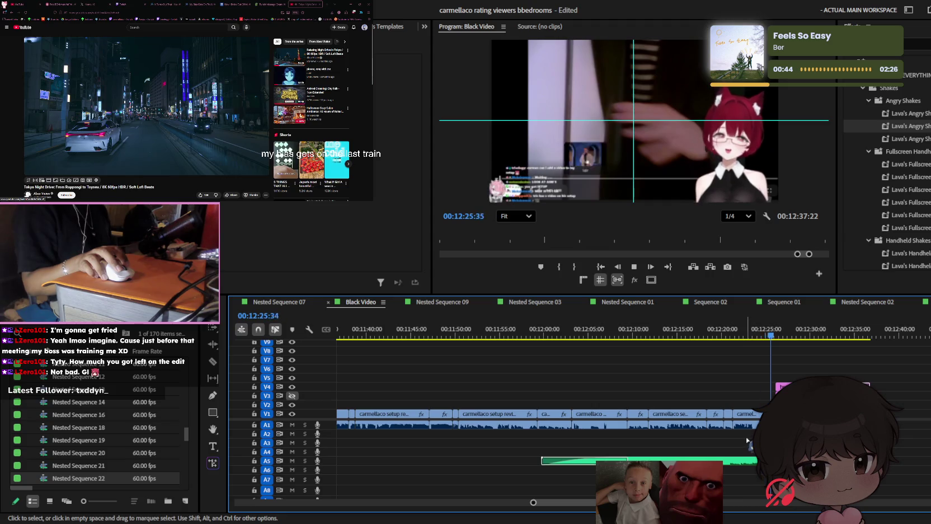
{"action": "scroll", "coordinate": [738, 437], "scroll_direction": "down", "scroll_amount": 2}
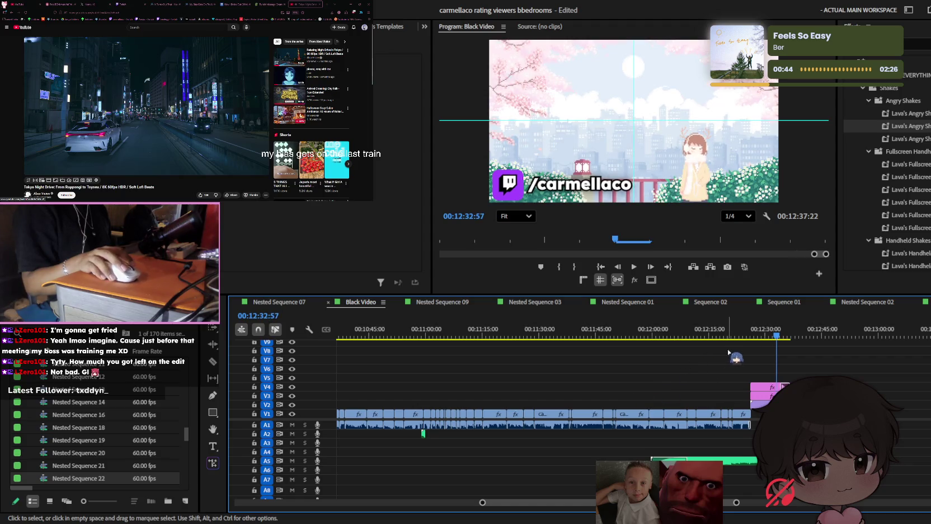
{"action": "key", "text": "ctrl+s"}
{"action": "scroll", "coordinate": [730, 358], "scroll_direction": "down", "scroll_amount": 3}
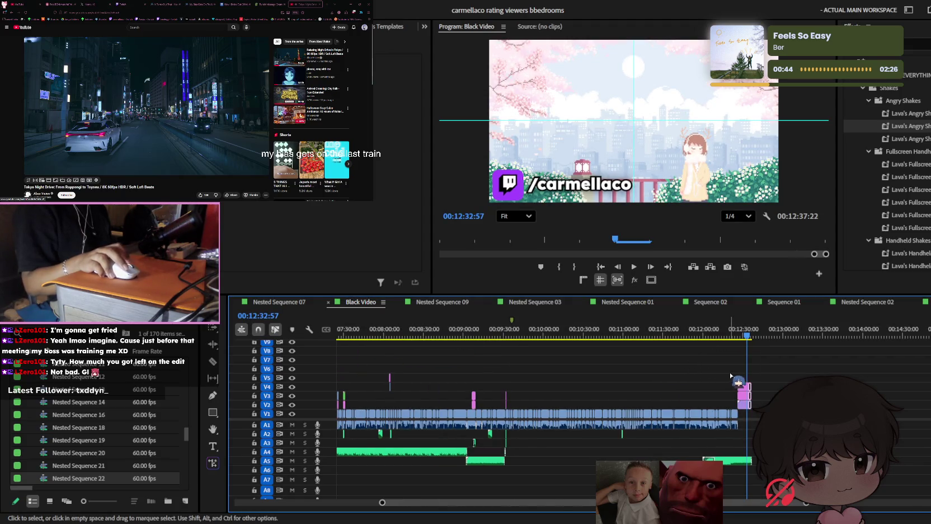
{"action": "scroll", "coordinate": [722, 376], "scroll_direction": "up", "scroll_amount": 3}
{"action": "left_click", "coordinate": [496, 336]}
{"action": "key", "text": "space"}
{"action": "scroll", "coordinate": [524, 380], "scroll_direction": "up", "scroll_amount": 4}
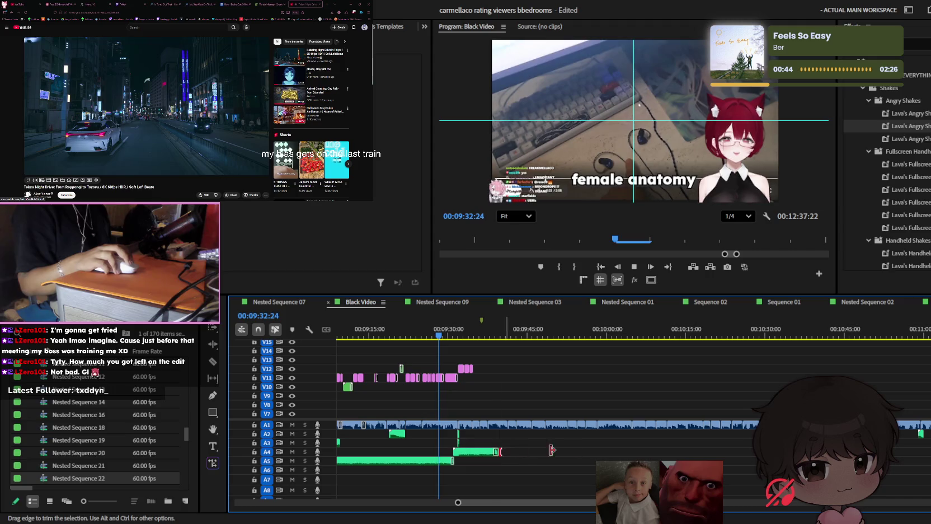
Replay the section end around 10:50 and shorten the end of the A4 background music
{"action": "mouse_move", "coordinate": [804, 335]}
{"action": "left_mouse_down"}
{"action": "mouse_move", "coordinate": [899, 338]}
{"action": "mouse_move", "coordinate": [892, 336]}
{"action": "left_mouse_up"}
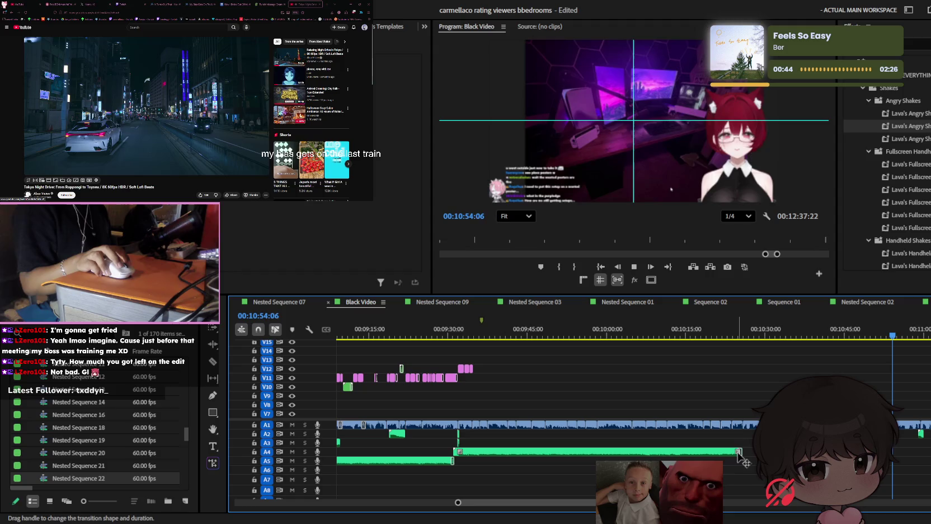
{"action": "key", "text": "space"}
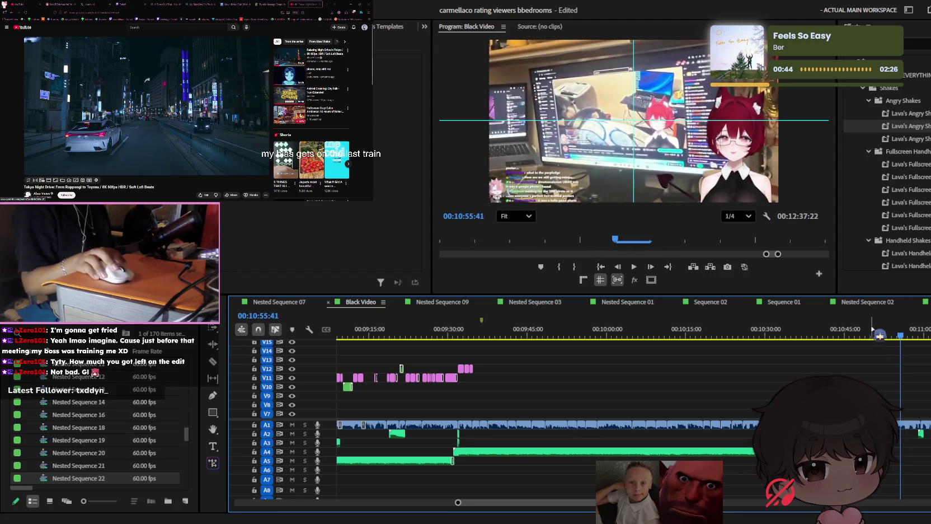
{"action": "left_click", "coordinate": [876, 335]}
{"action": "key", "text": "="}
{"action": "key", "text": "space"}
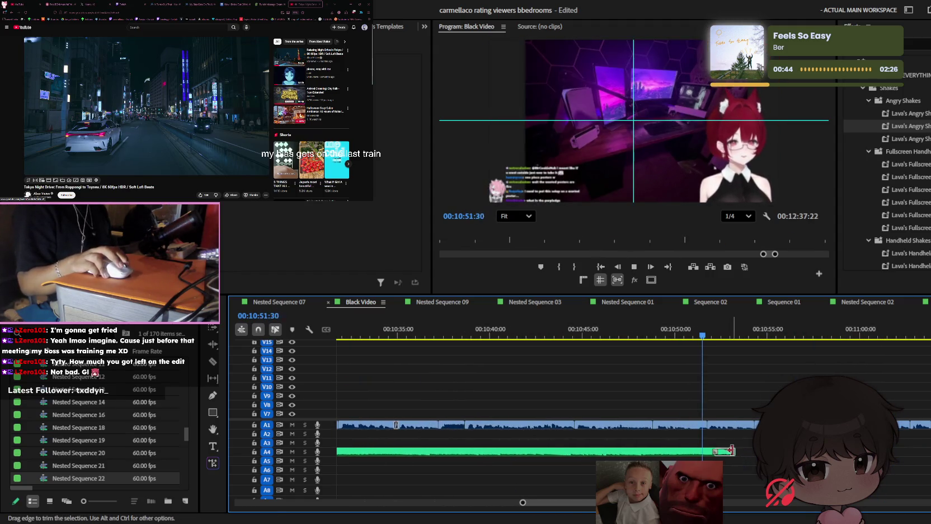
{"action": "left_click_drag", "start_coordinate": [732, 451], "coordinate": [707, 451]}
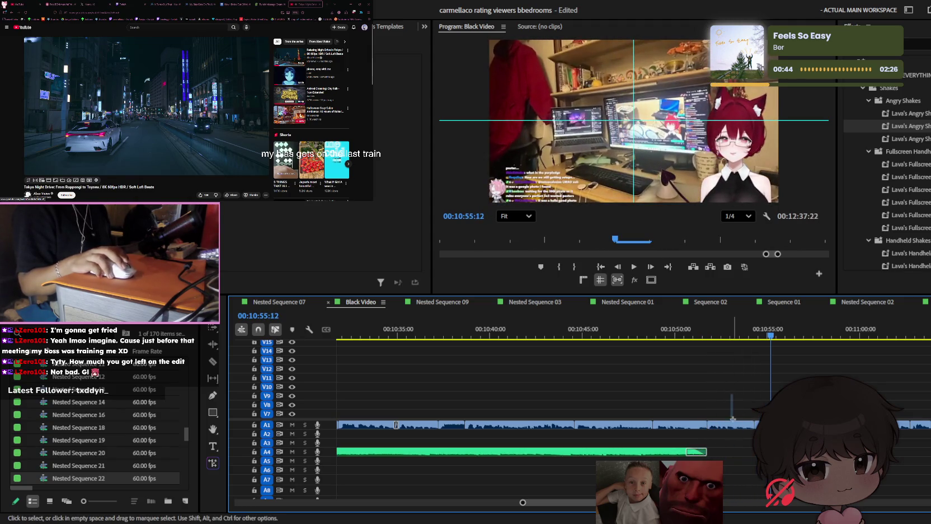
{"action": "scroll", "coordinate": [732, 414], "scroll_direction": "down", "scroll_amount": 3}
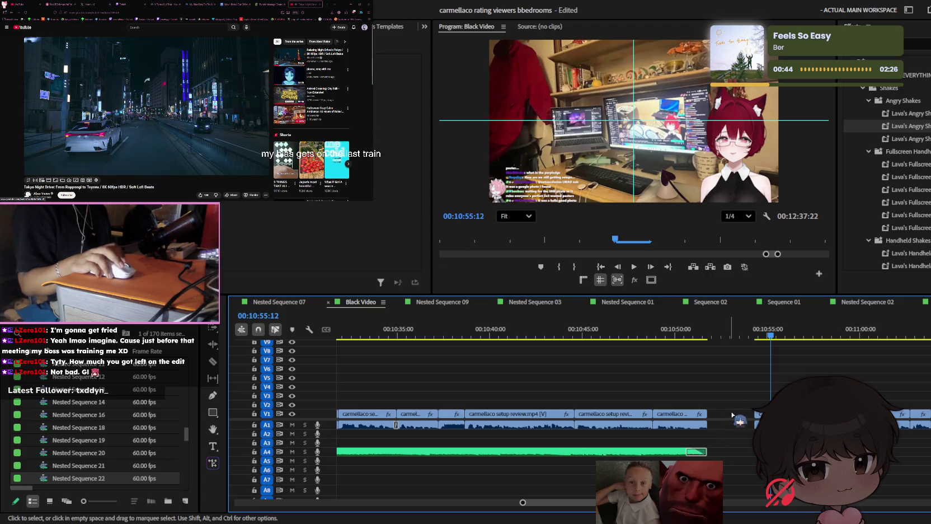
{"action": "left_click", "coordinate": [643, 336]}
{"action": "key", "text": "space"}
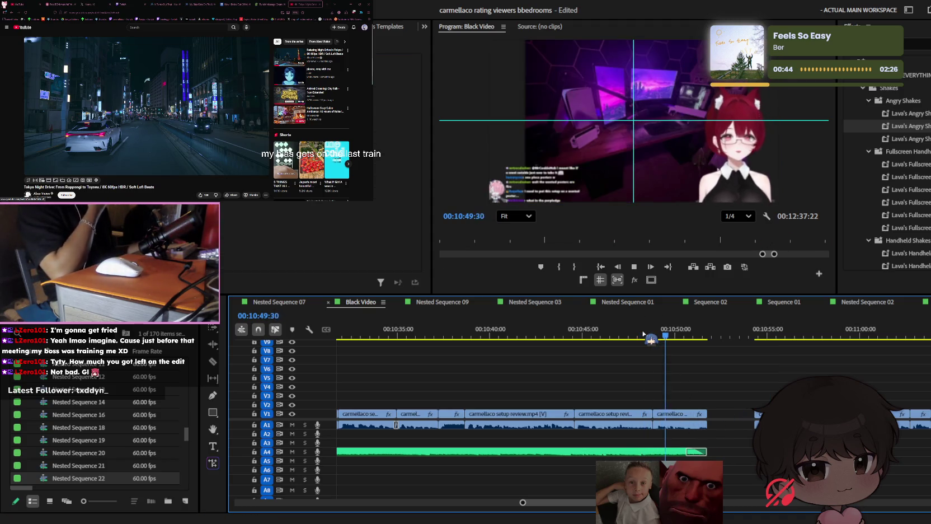
{"action": "key", "text": "space"}
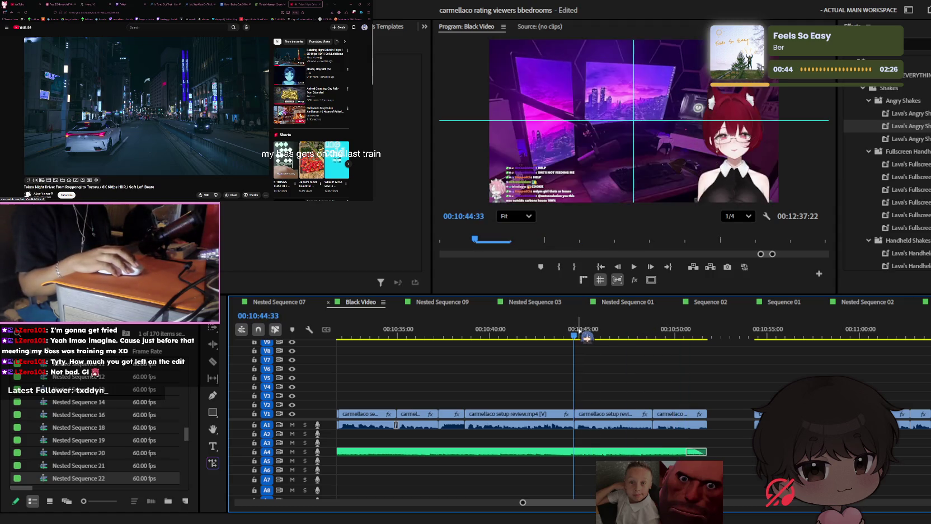
Remove the gap after the last bedroom clip and extend the music past 10:56
{"action": "left_click_drag", "start_coordinate": [694, 381], "coordinate": [693, 428]}
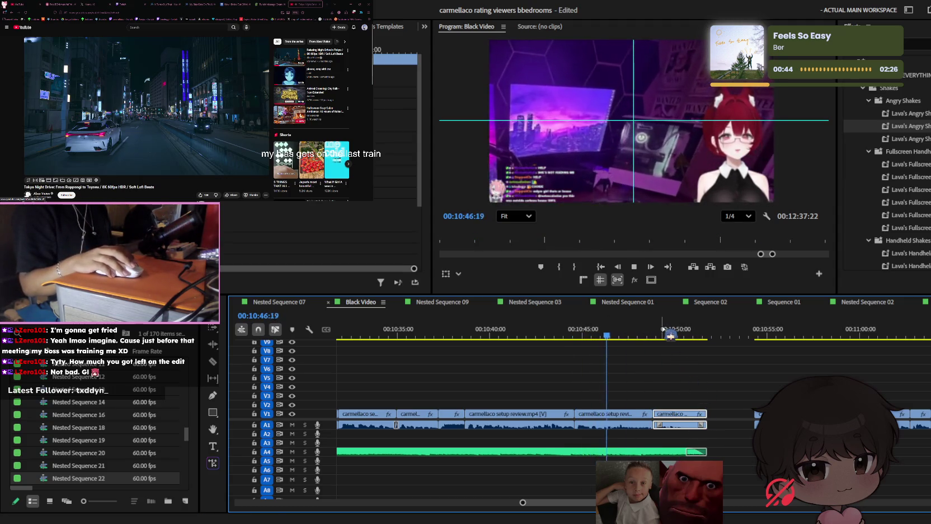
{"action": "key", "text": "="}
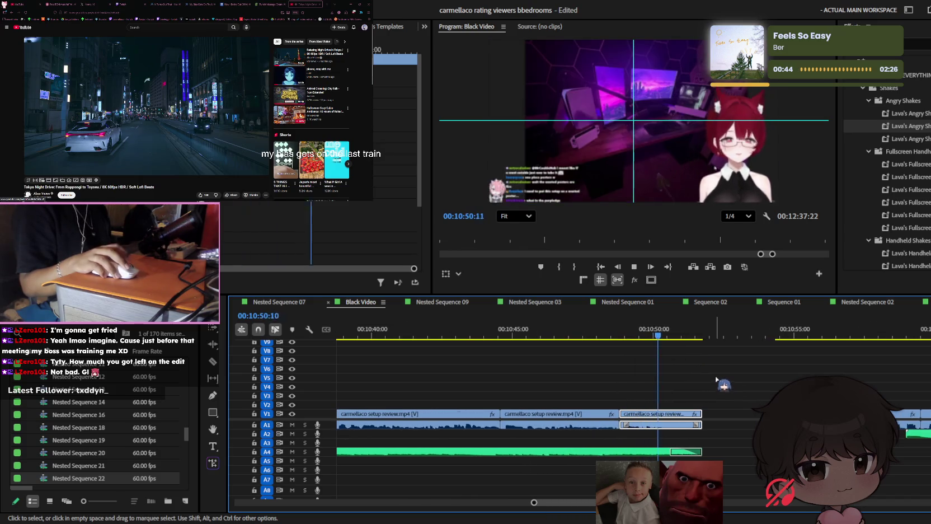
{"action": "left_click", "coordinate": [726, 417]}
{"action": "key", "text": "Delete"}
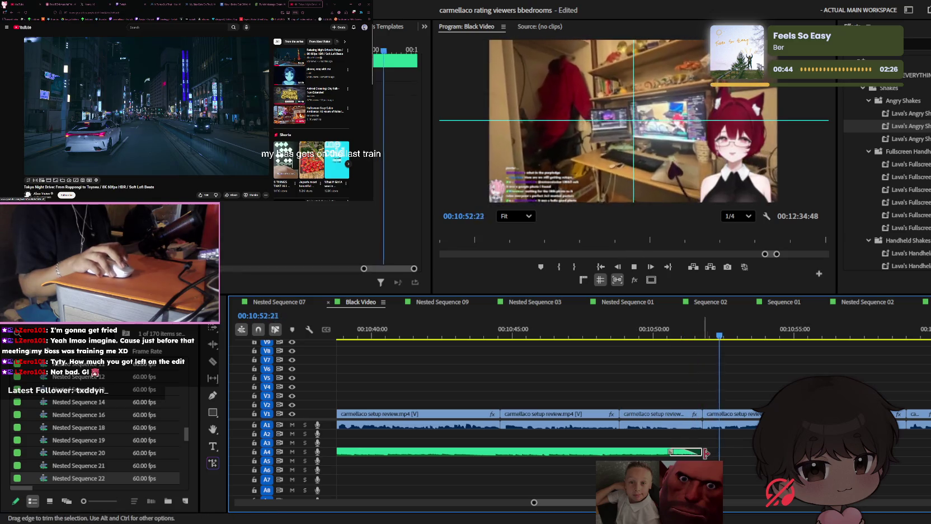
{"action": "left_click_drag", "start_coordinate": [703, 451], "coordinate": [754, 451]}
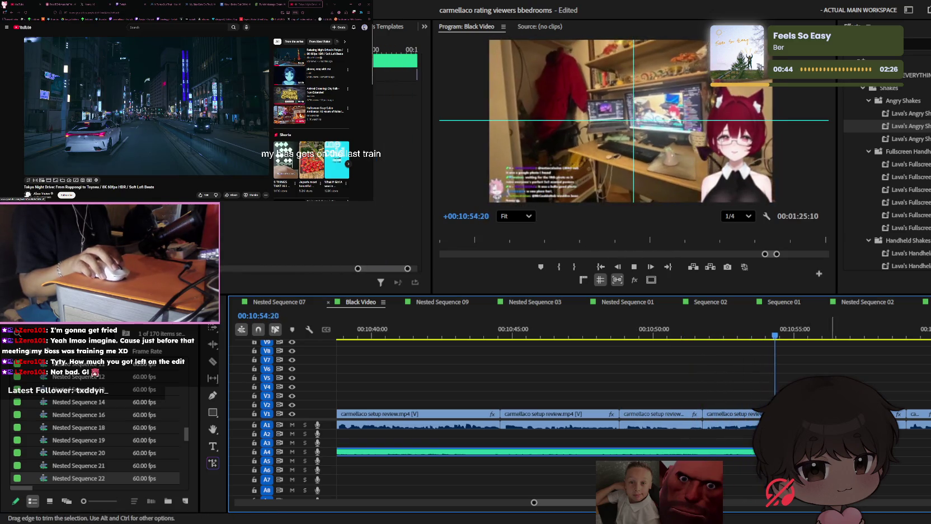
{"action": "key", "text": "="}
{"action": "key", "text": "="}
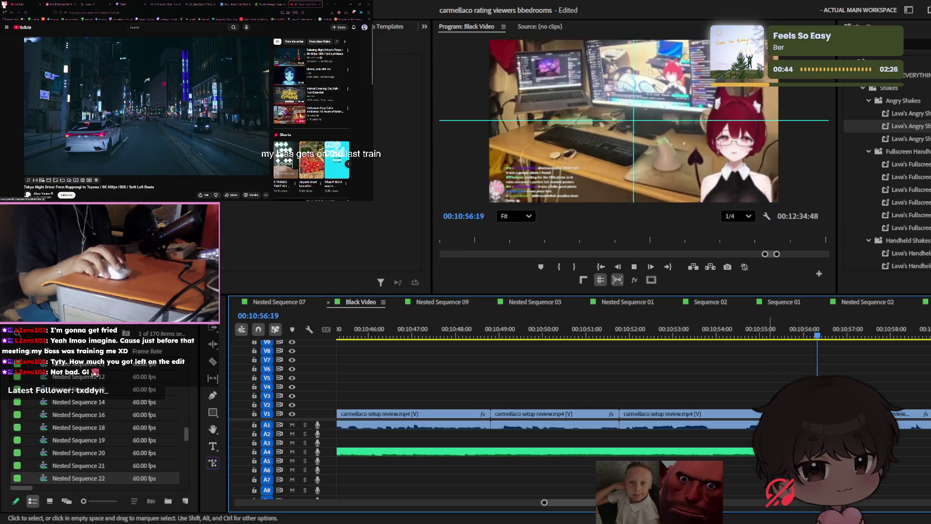
{"action": "key", "text": "minus"}
{"action": "key", "text": "minus"}
{"action": "key", "text": "minus"}
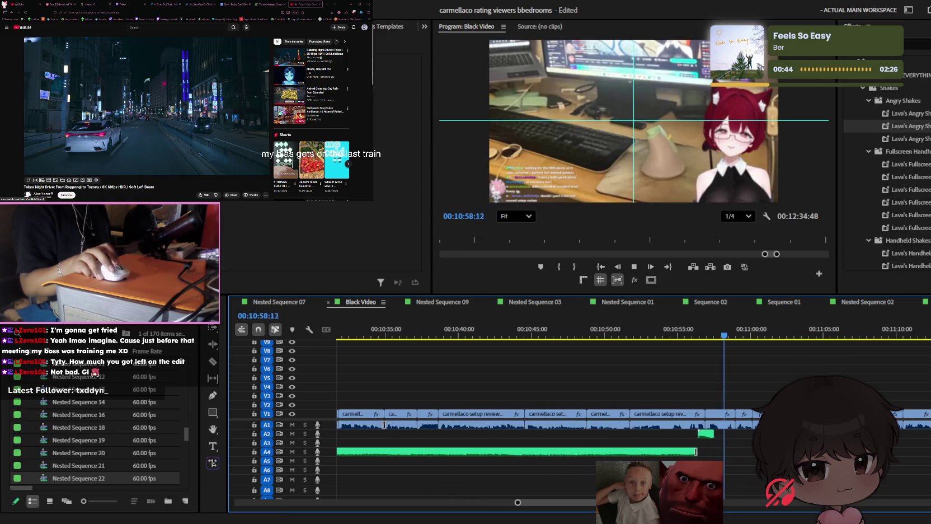
{"action": "scroll", "coordinate": [734, 426], "scroll_direction": "down", "scroll_amount": 5}
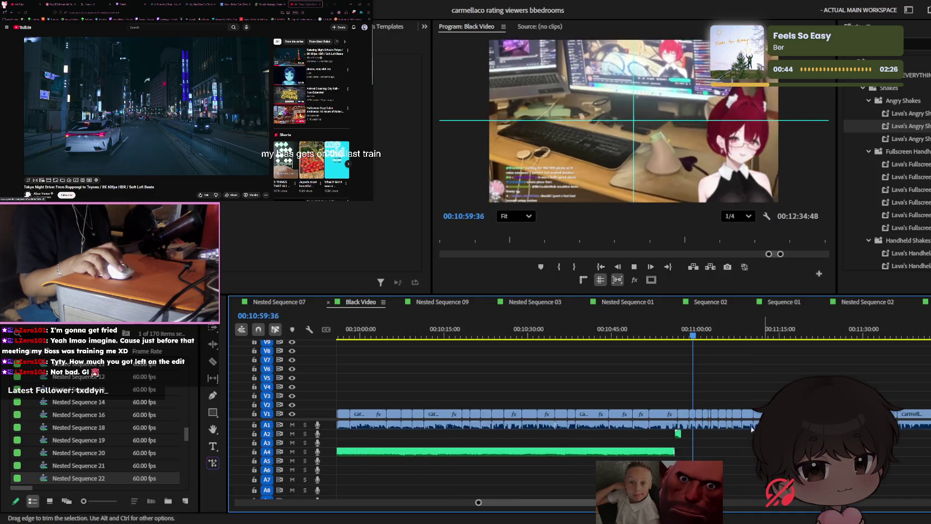
{"action": "scroll", "coordinate": [734, 426], "scroll_direction": "up", "scroll_amount": 5}
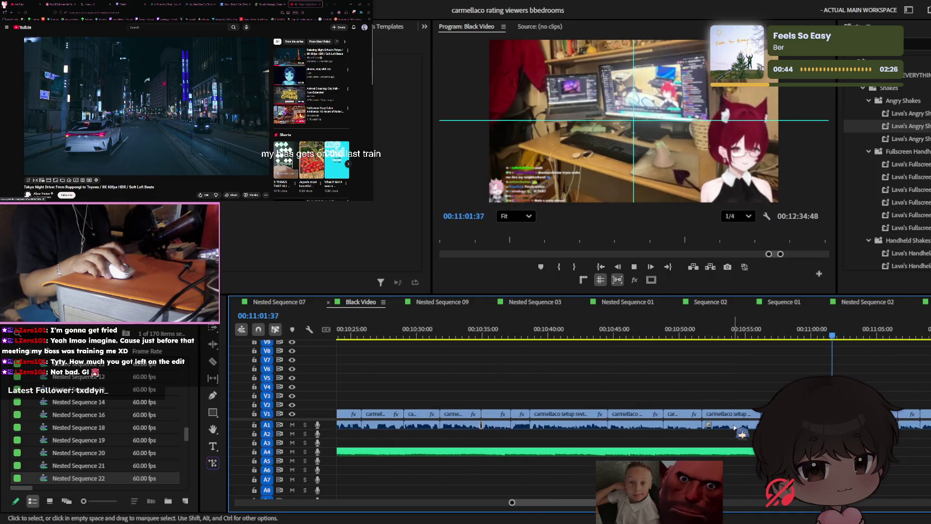
{"action": "left_click", "coordinate": [730, 425]}
{"action": "key", "text": "space"}
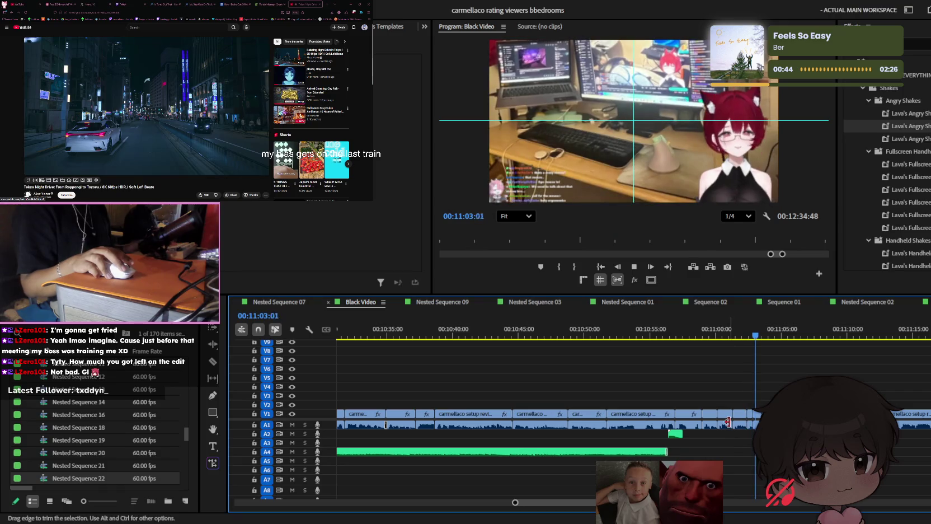
{"action": "scroll", "coordinate": [727, 421], "scroll_direction": "down", "scroll_amount": 2}
{"action": "scroll", "coordinate": [733, 427], "scroll_direction": "down", "scroll_amount": 2}
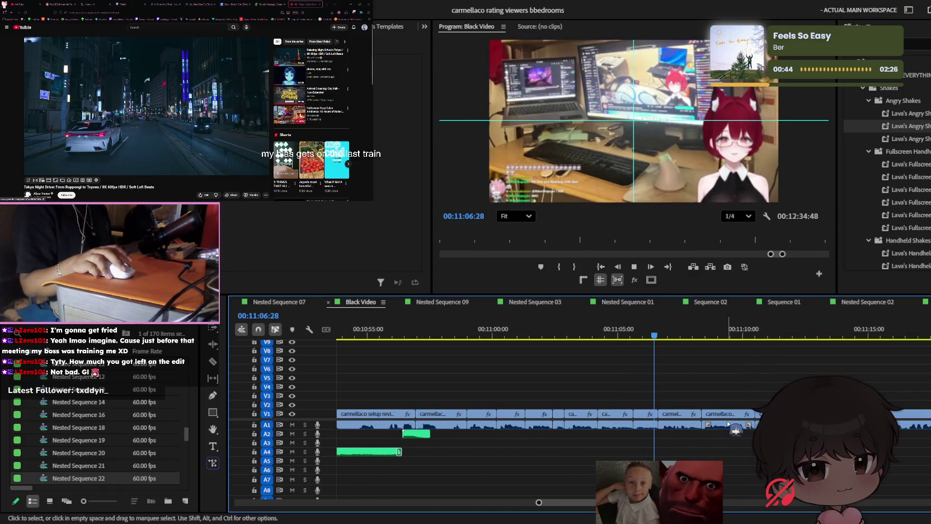
{"action": "scroll", "coordinate": [728, 424], "scroll_direction": "up", "scroll_amount": 3}
{"action": "scroll", "coordinate": [728, 424], "scroll_direction": "up", "scroll_amount": 3}
{"action": "scroll", "coordinate": [735, 430], "scroll_direction": "down", "scroll_amount": 1}
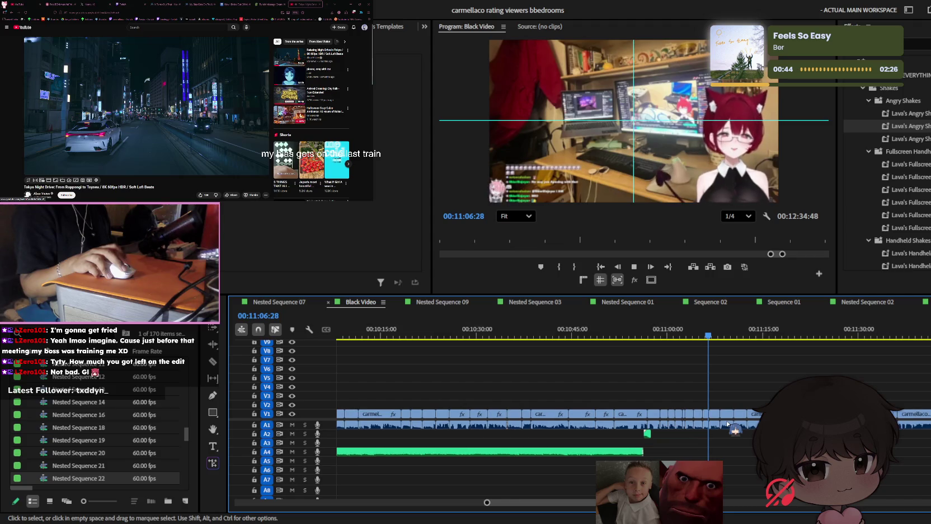
{"action": "scroll", "coordinate": [736, 429], "scroll_direction": "down", "scroll_amount": 1}
{"action": "scroll", "coordinate": [739, 430], "scroll_direction": "down", "scroll_amount": 1}
{"action": "scroll", "coordinate": [743, 430], "scroll_direction": "down", "scroll_amount": 1}
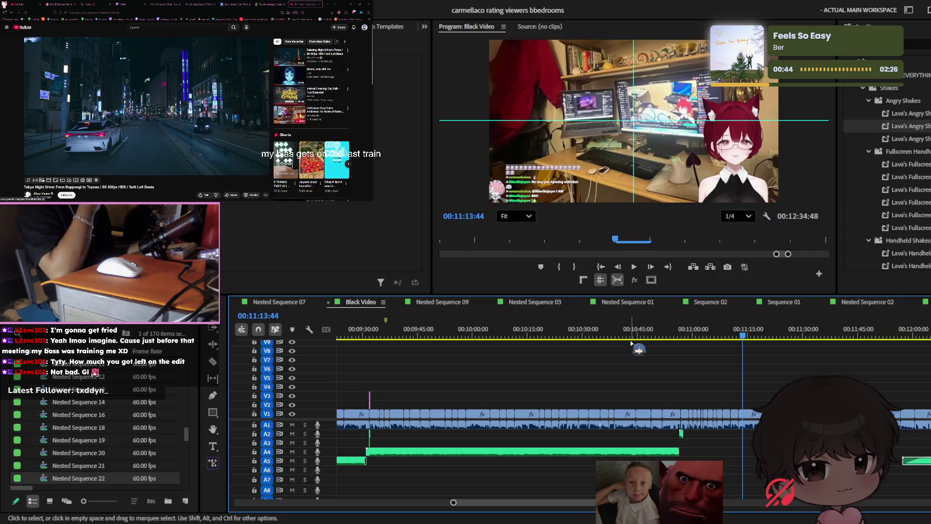
{"action": "scroll", "coordinate": [670, 342], "scroll_direction": "up", "scroll_amount": 2}
{"action": "scroll", "coordinate": [712, 340], "scroll_direction": "up", "scroll_amount": 2}
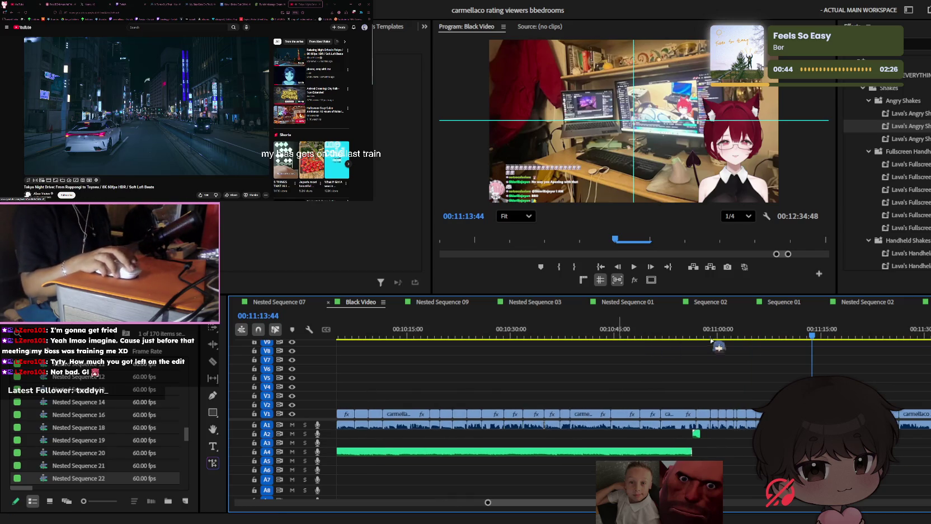
{"action": "left_click", "coordinate": [718, 343]}
{"action": "scroll", "coordinate": [700, 344], "scroll_direction": "up", "scroll_amount": 1}
{"action": "left_click", "coordinate": [647, 338]}
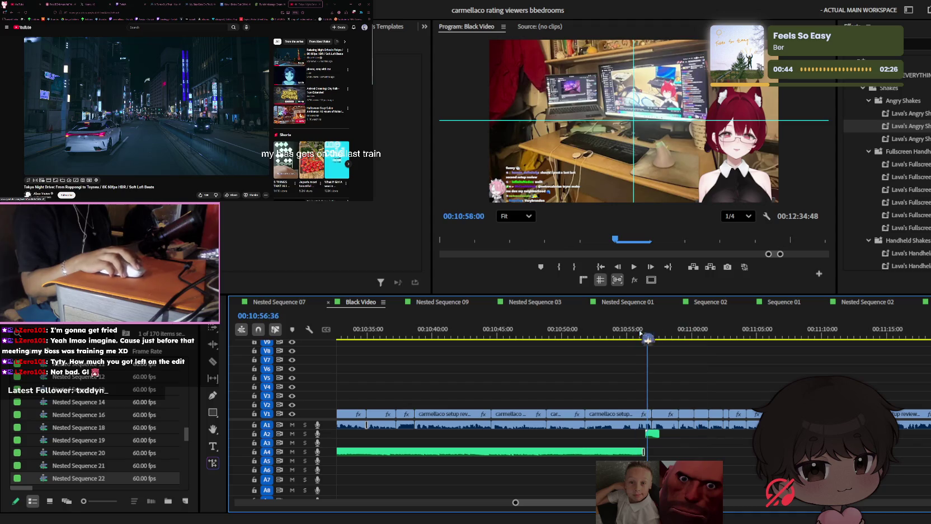
{"action": "key", "text": "space"}
{"action": "scroll", "coordinate": [688, 360], "scroll_direction": "down", "scroll_amount": 1}
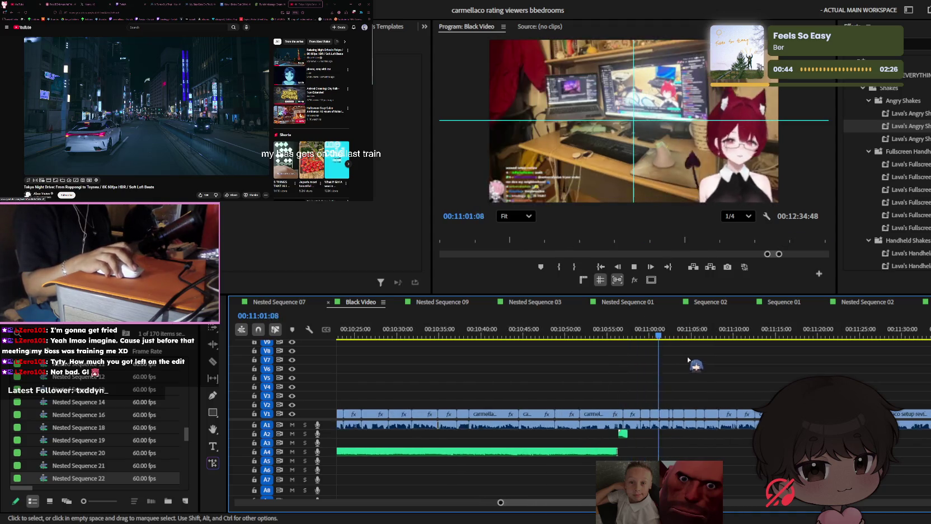
{"action": "scroll", "coordinate": [711, 366], "scroll_direction": "down", "scroll_amount": 2}
{"action": "scroll", "coordinate": [744, 379], "scroll_direction": "down", "scroll_amount": 2}
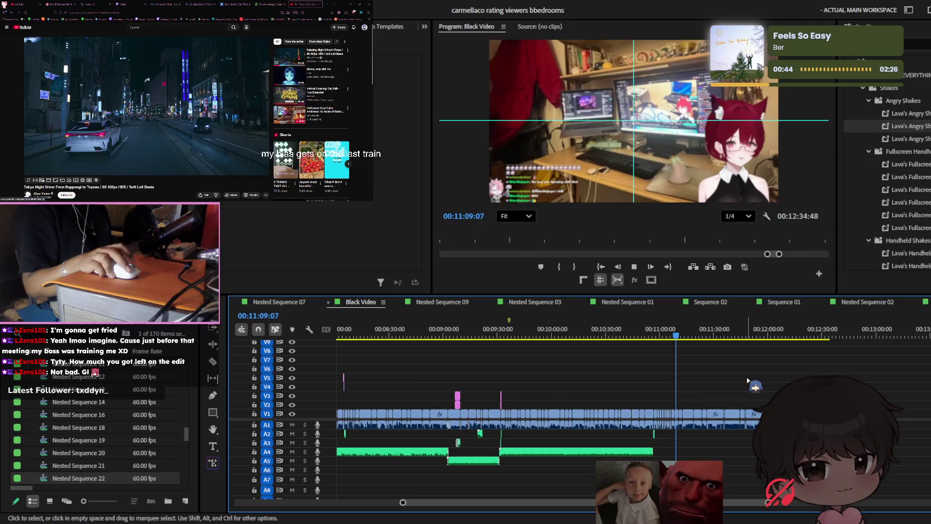
{"action": "scroll", "coordinate": [748, 380], "scroll_direction": "up", "scroll_amount": 2}
{"action": "scroll", "coordinate": [748, 380], "scroll_direction": "down", "scroll_amount": 2}
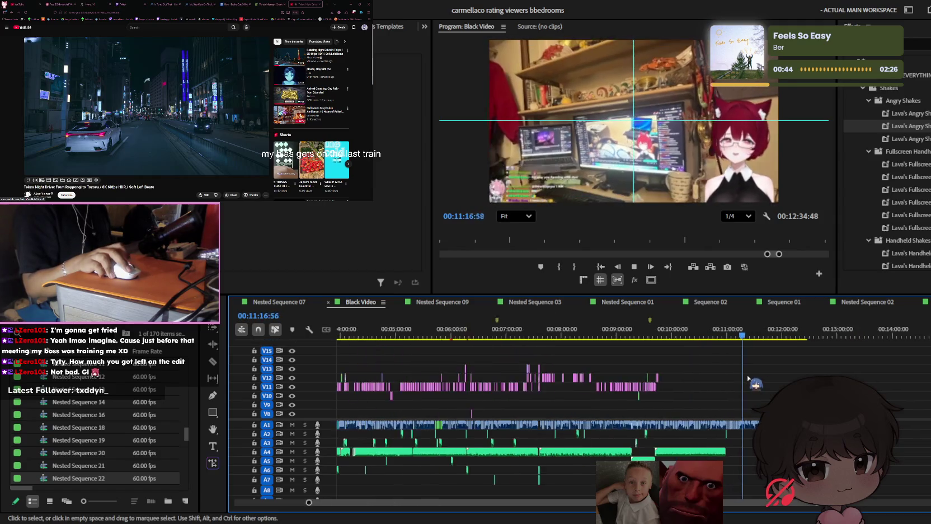
{"action": "scroll", "coordinate": [748, 378], "scroll_direction": "up", "scroll_amount": 2}
{"action": "key", "text": "space"}
{"action": "scroll", "coordinate": [753, 381], "scroll_direction": "up", "scroll_amount": 2}
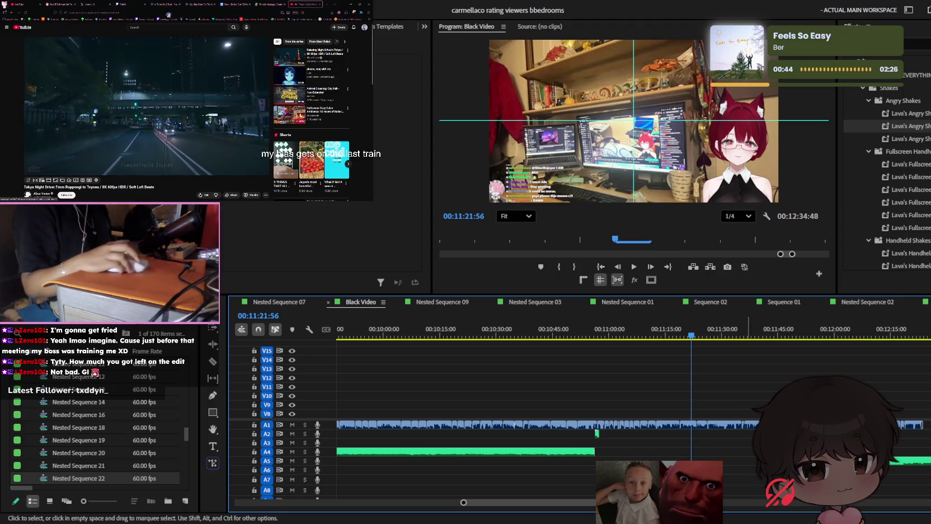
Open the channel's Playlists page from the YouTube menu in a new tab and switch to it
{"action": "left_click", "coordinate": [9, 29]}
{"action": "middle_click", "coordinate": [20, 81]}
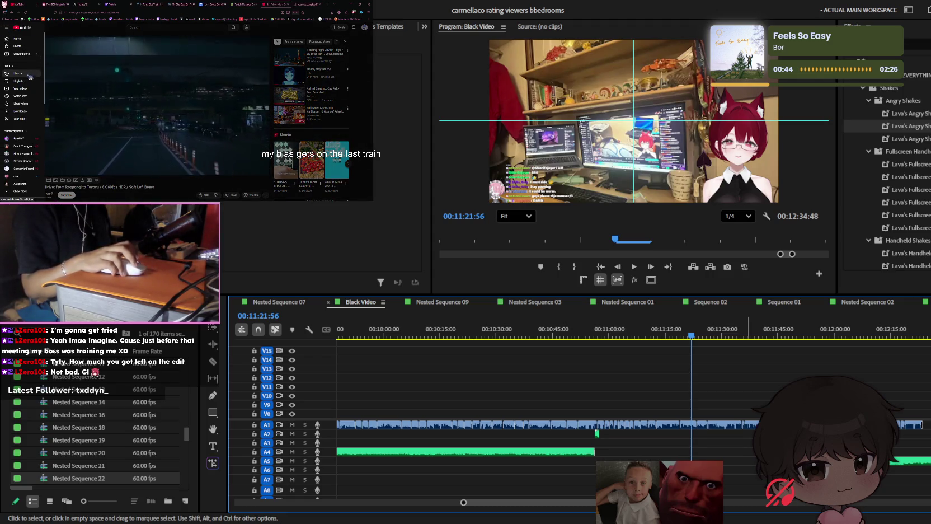
{"action": "left_click", "coordinate": [284, 5]}
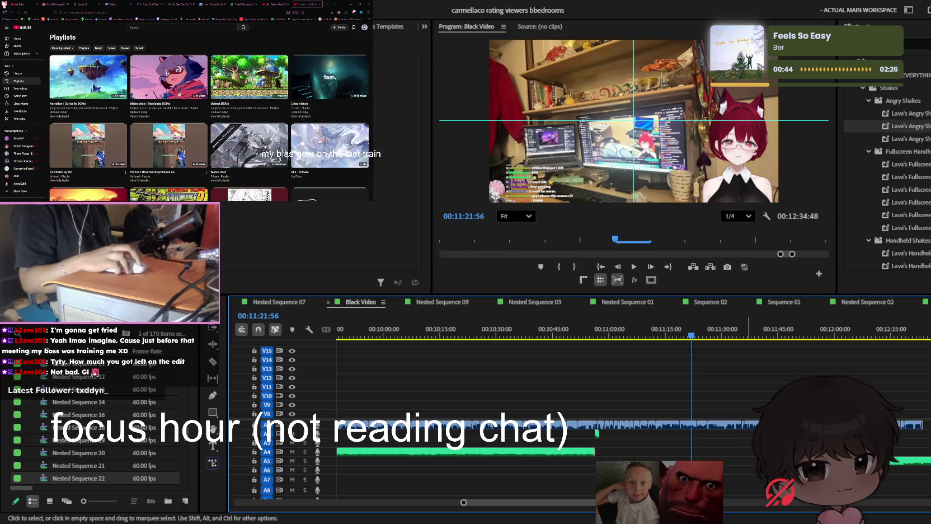
Play the Chill / Lofi BGMs playlist and skip ahead to the Stellar Stellar lofi remix
{"action": "scroll", "coordinate": [207, 112], "scroll_direction": "down", "scroll_amount": 3}
{"action": "scroll", "coordinate": [207, 112], "scroll_direction": "down", "scroll_amount": 3}
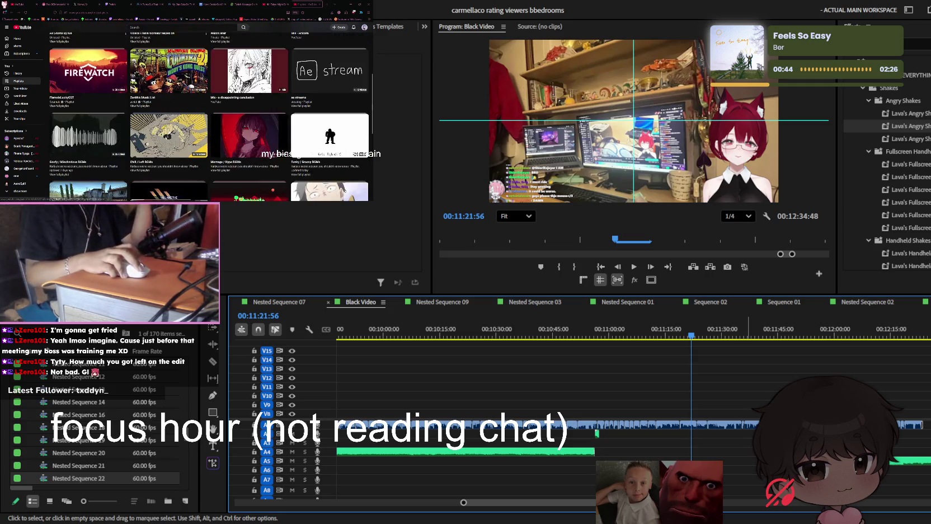
{"action": "scroll", "coordinate": [208, 112], "scroll_direction": "down", "scroll_amount": 2}
{"action": "scroll", "coordinate": [207, 112], "scroll_direction": "down", "scroll_amount": 3}
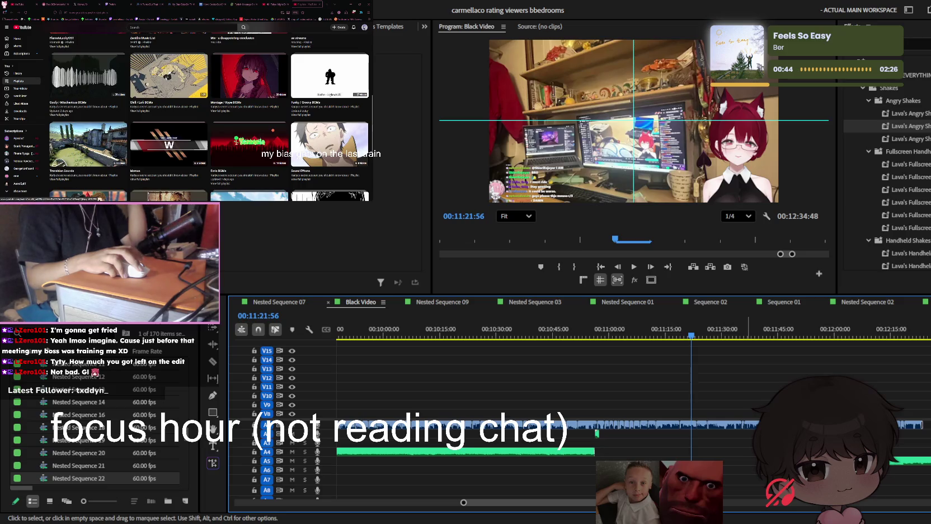
{"action": "left_click", "coordinate": [169, 75]}
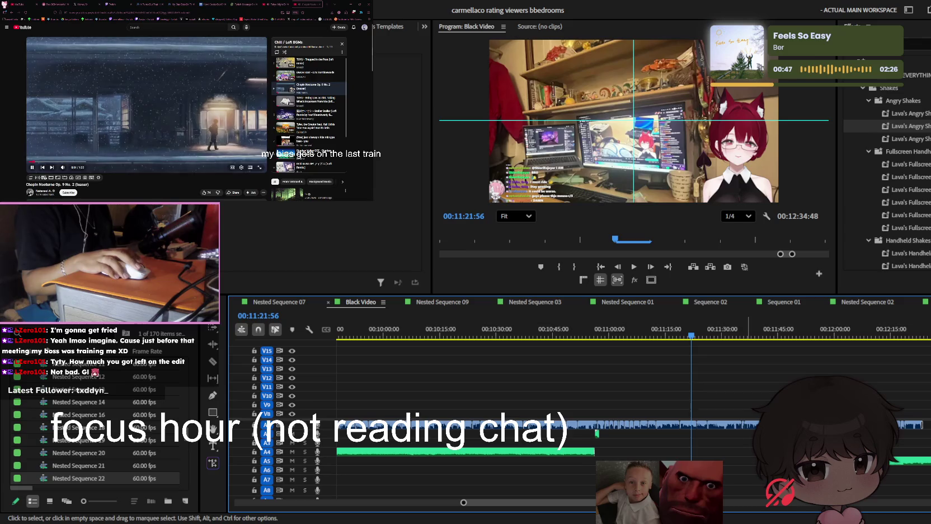
{"action": "left_click", "coordinate": [311, 104]}
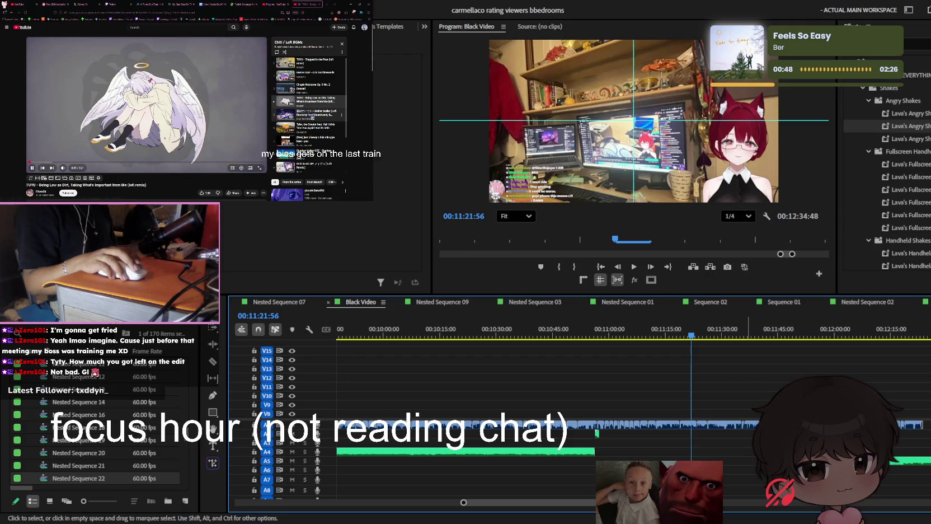
{"action": "left_click", "coordinate": [311, 115]}
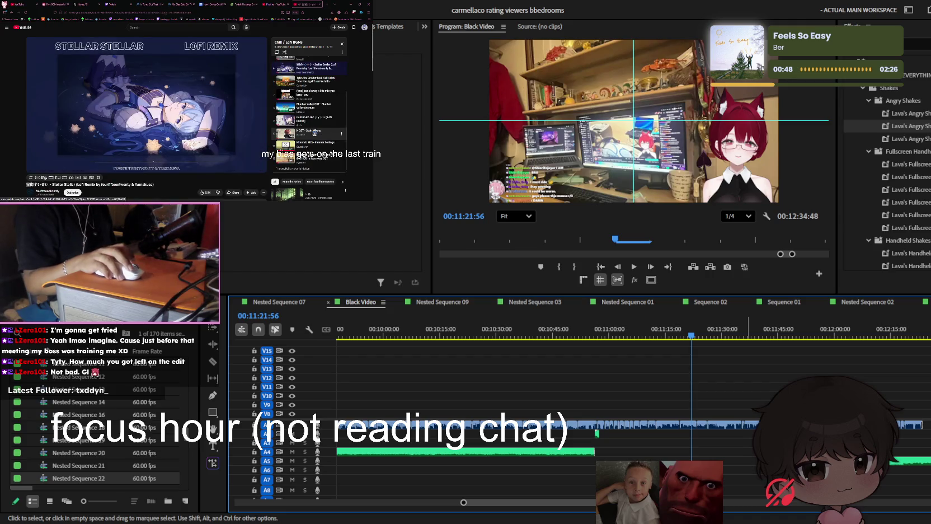